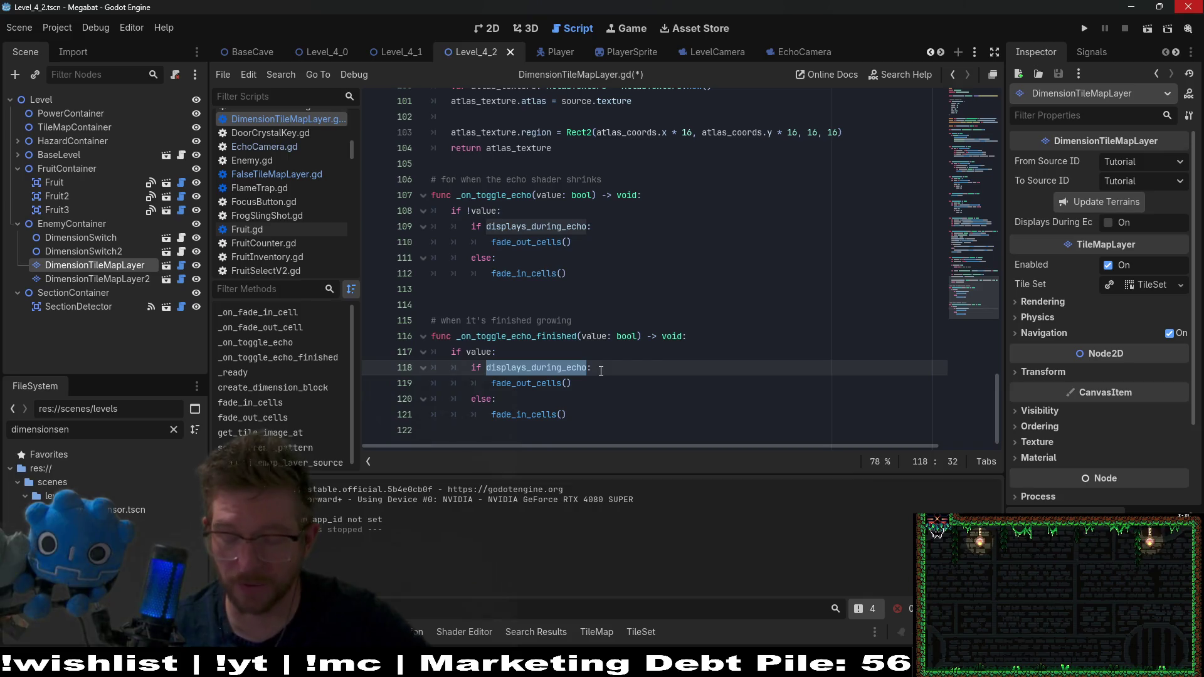
# Step: Make line 119 call fade_in_cells() instead of fade_out_cells()
pyautogui.click(597, 380)
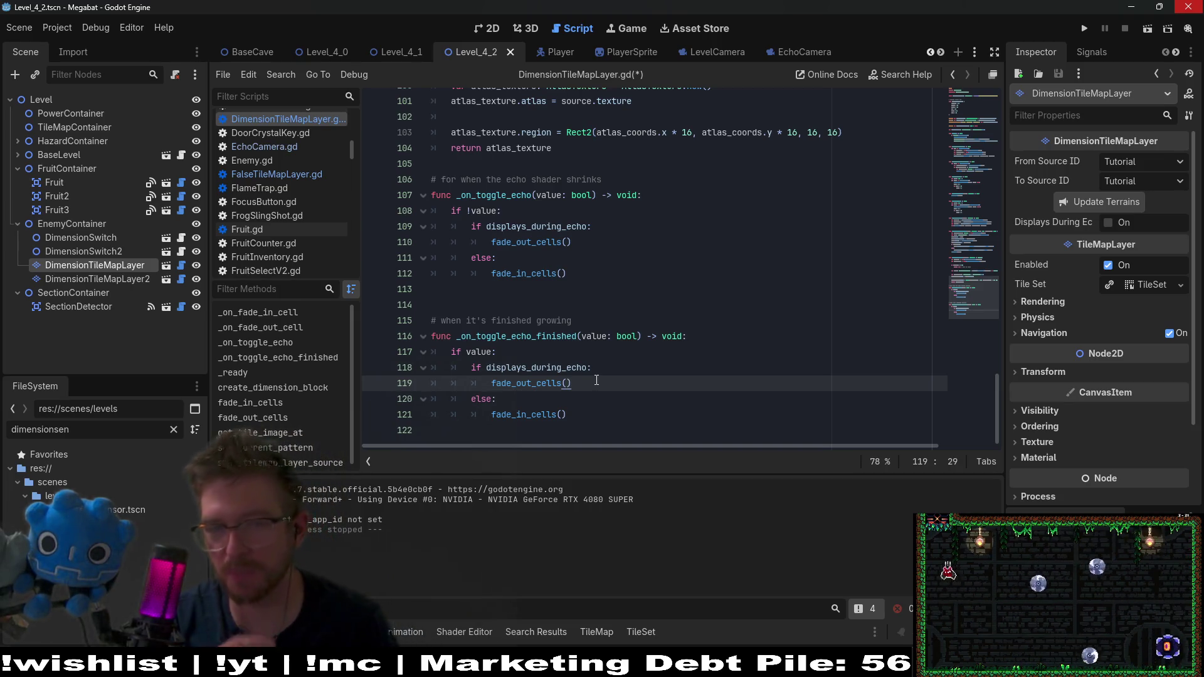
pyautogui.doubleClick(525, 415)
pyautogui.hotkey('ctrl', 'c')
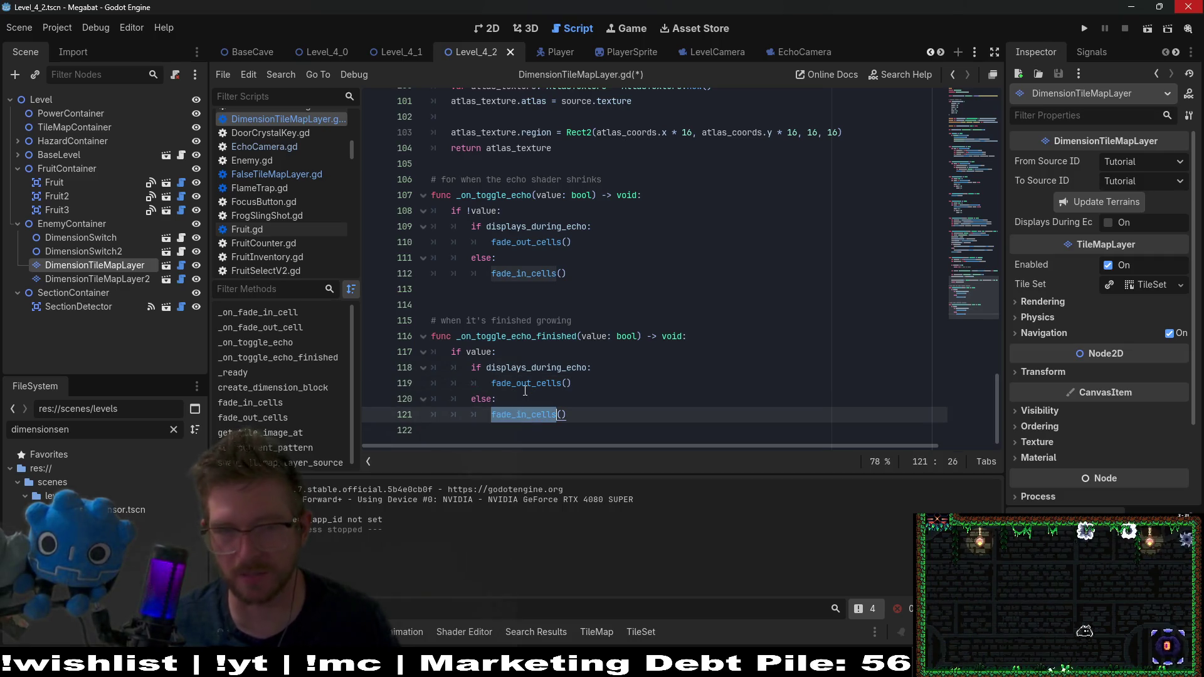
pyautogui.doubleClick(526, 383)
pyautogui.hotkey('ctrl', 'v')
# Step: Change line 121's call to fade_out_cells(), save the script, and run the current scene
pyautogui.click(527, 415)
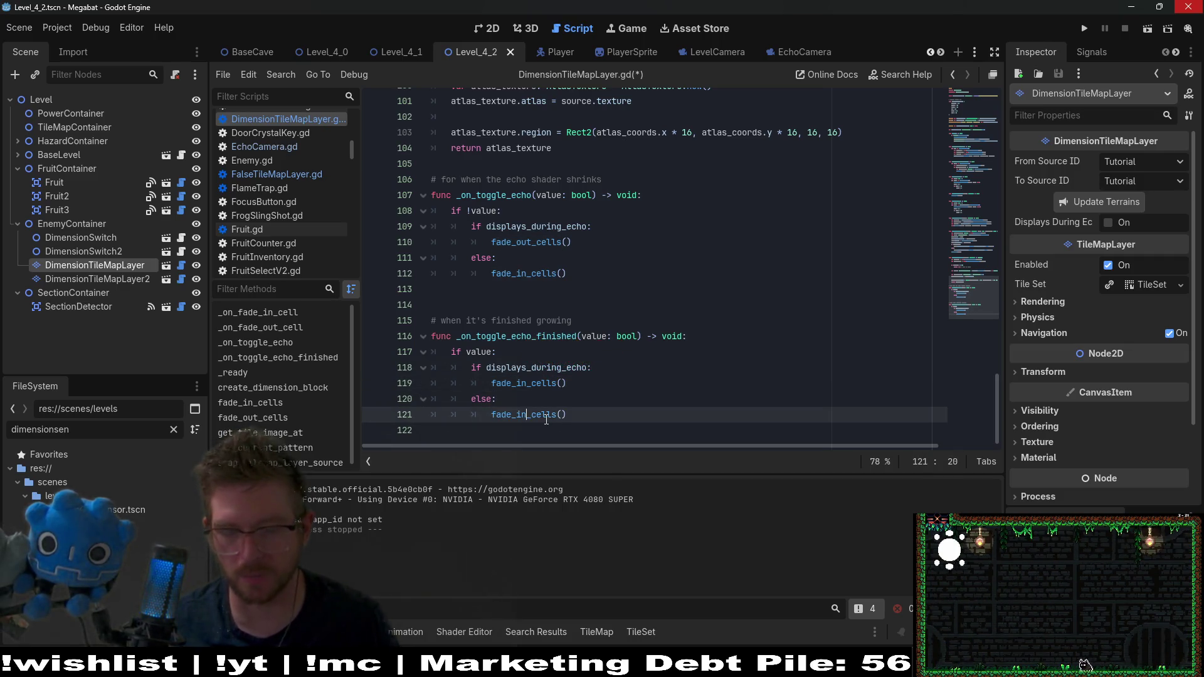
pyautogui.press('BackSpace')
pyautogui.press('BackSpace')
pyautogui.write('9out')
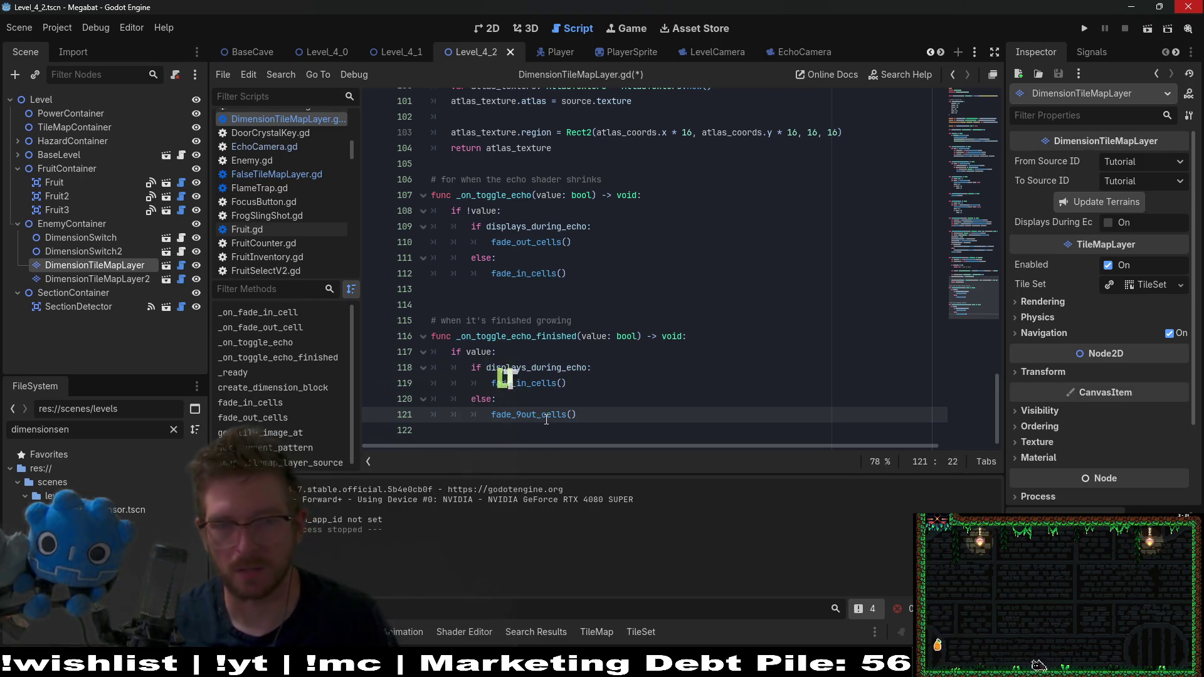
pyautogui.press('BackSpace')
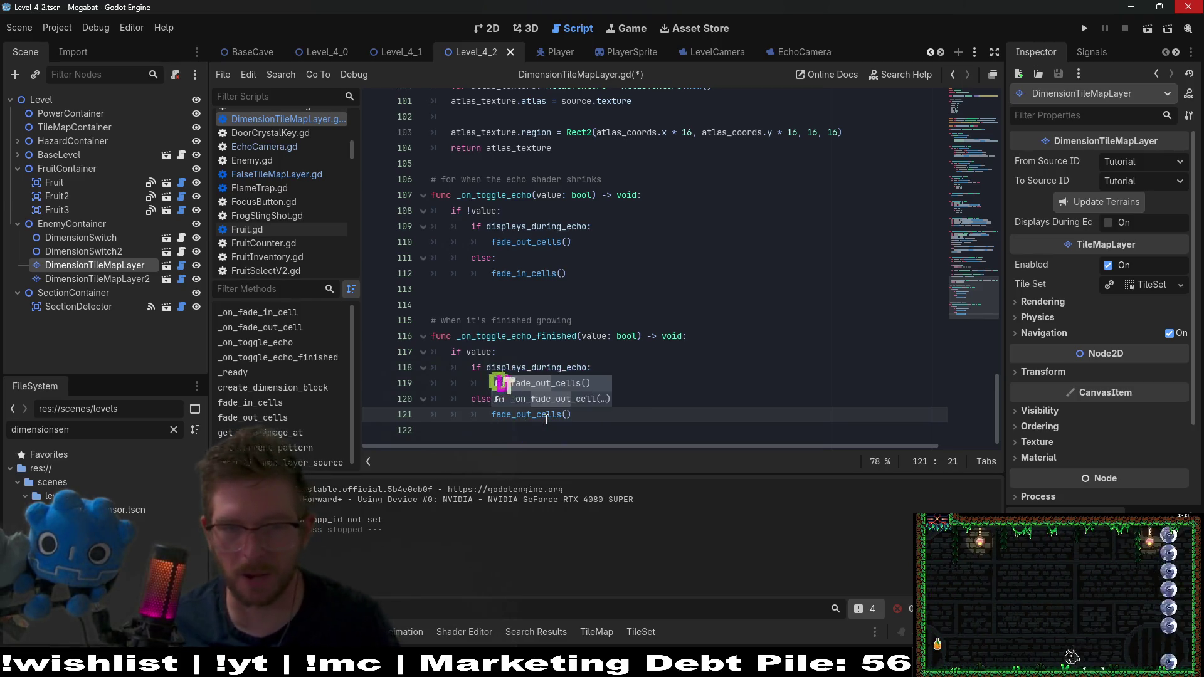
pyautogui.click(539, 304)
pyautogui.doubleClick(530, 224)
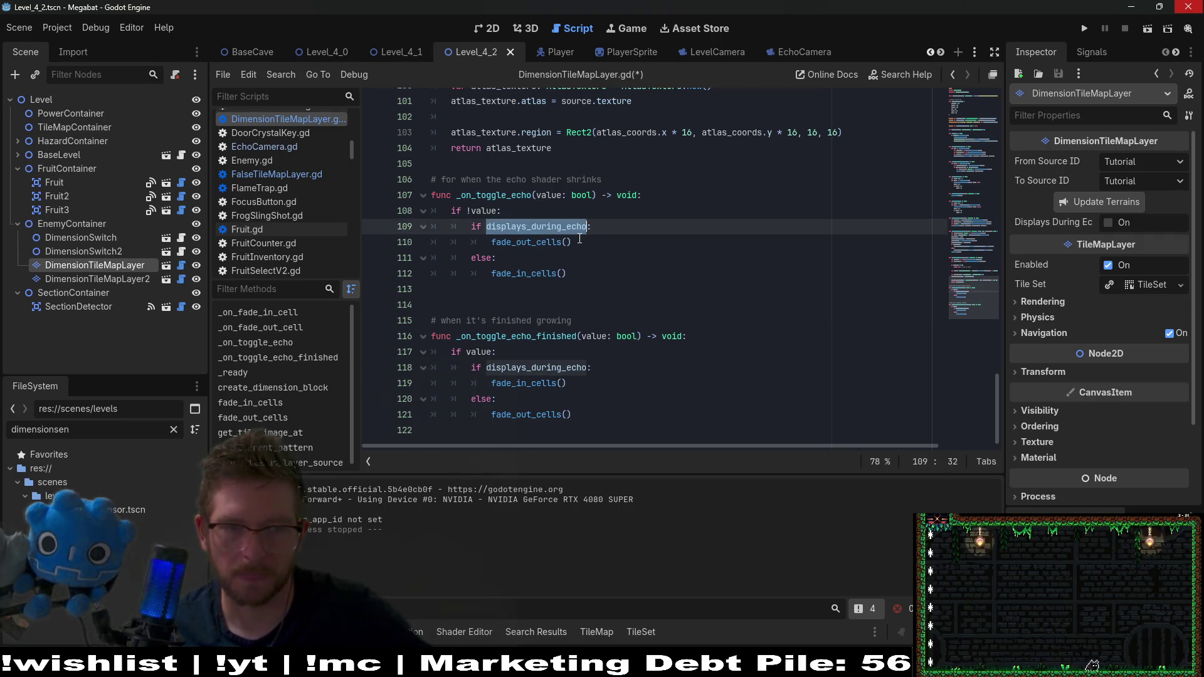
pyautogui.click(537, 244)
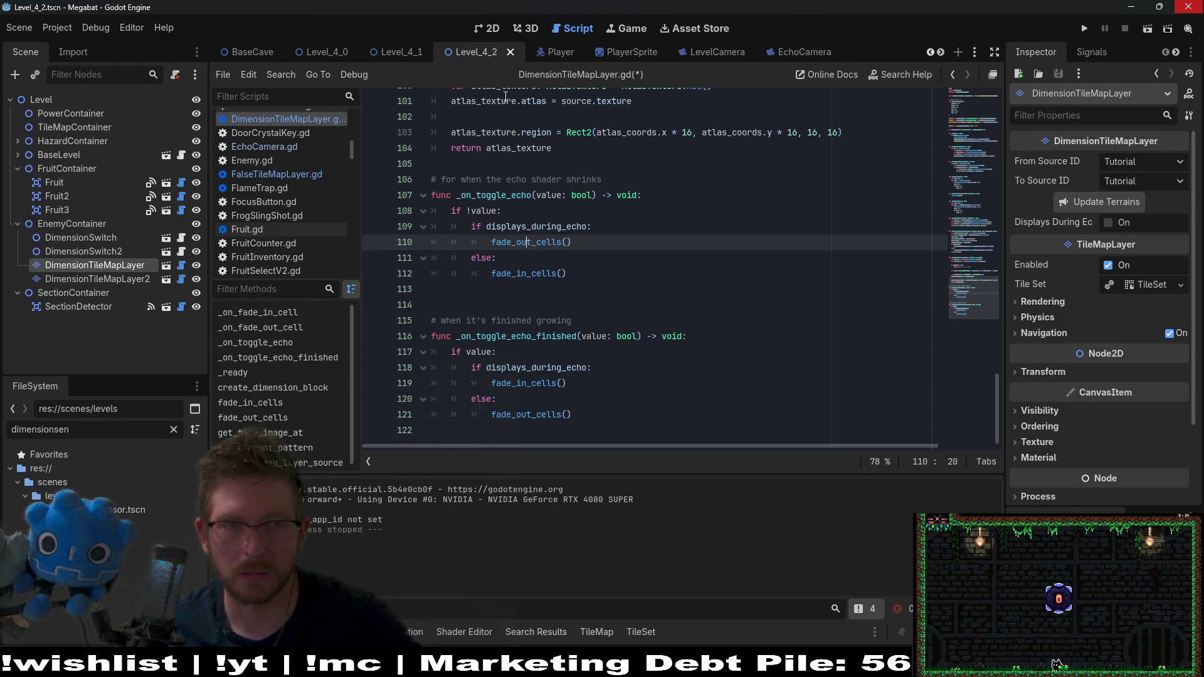
pyautogui.hotkey('ctrl', 's')
pyautogui.click(492, 30)
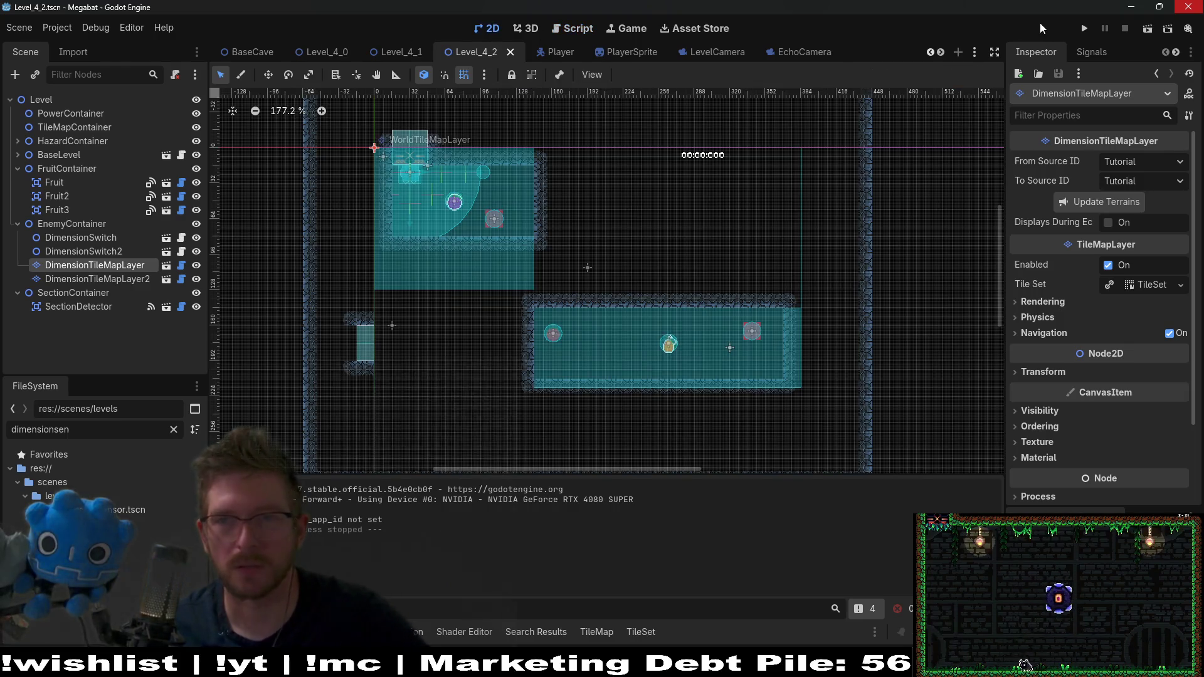
pyautogui.click(1150, 27)
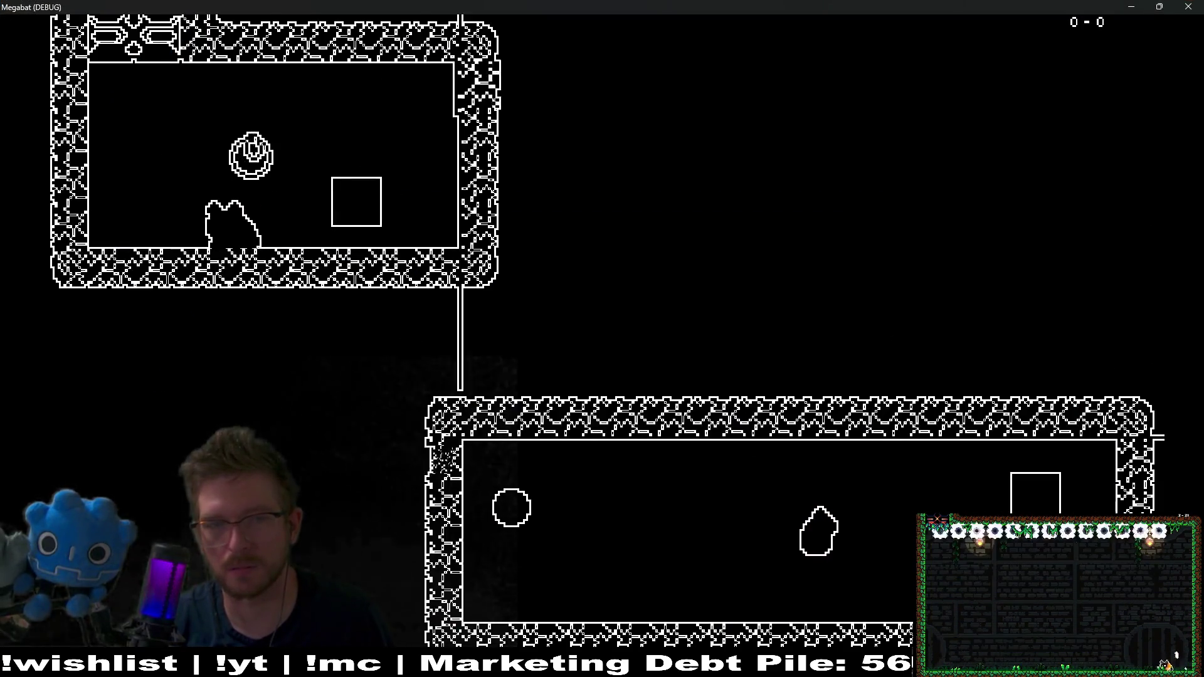
pyautogui.press('space')
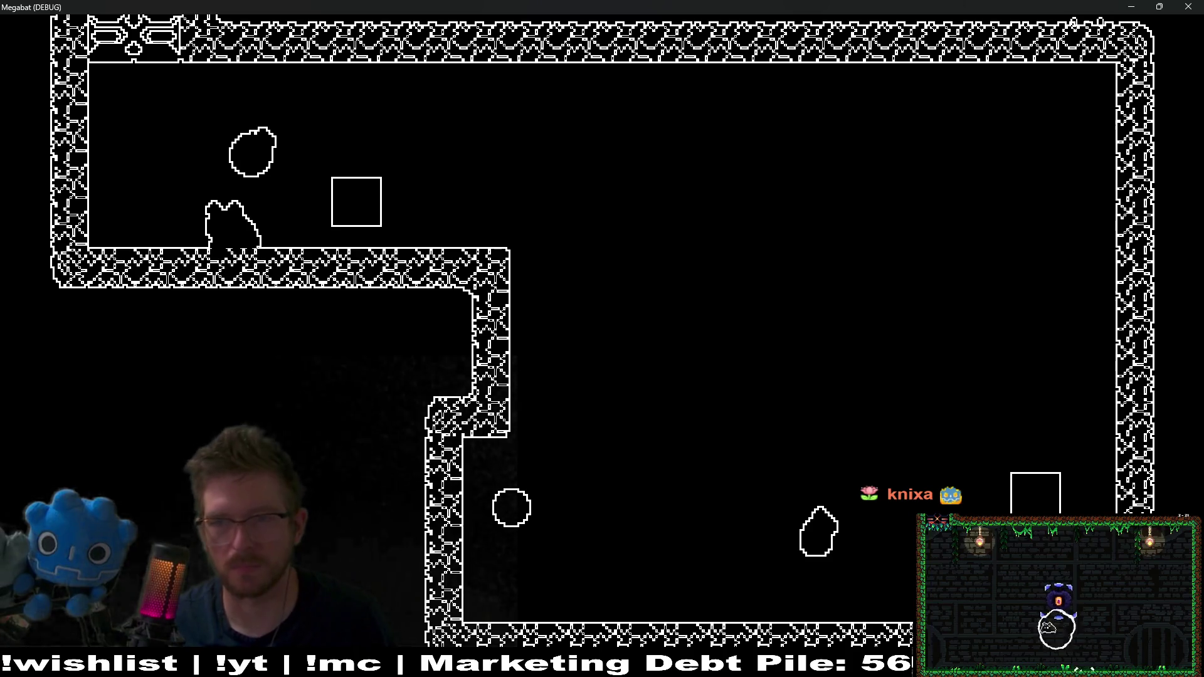
pyautogui.click(1189, 6)
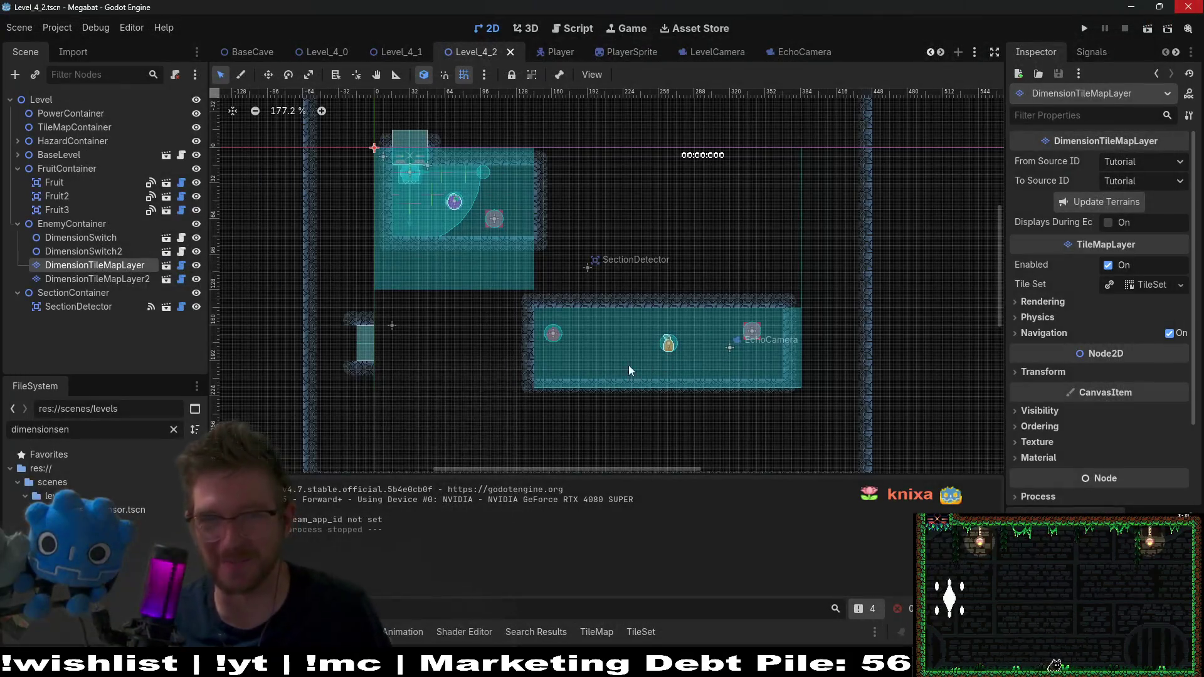
pyautogui.click(568, 30)
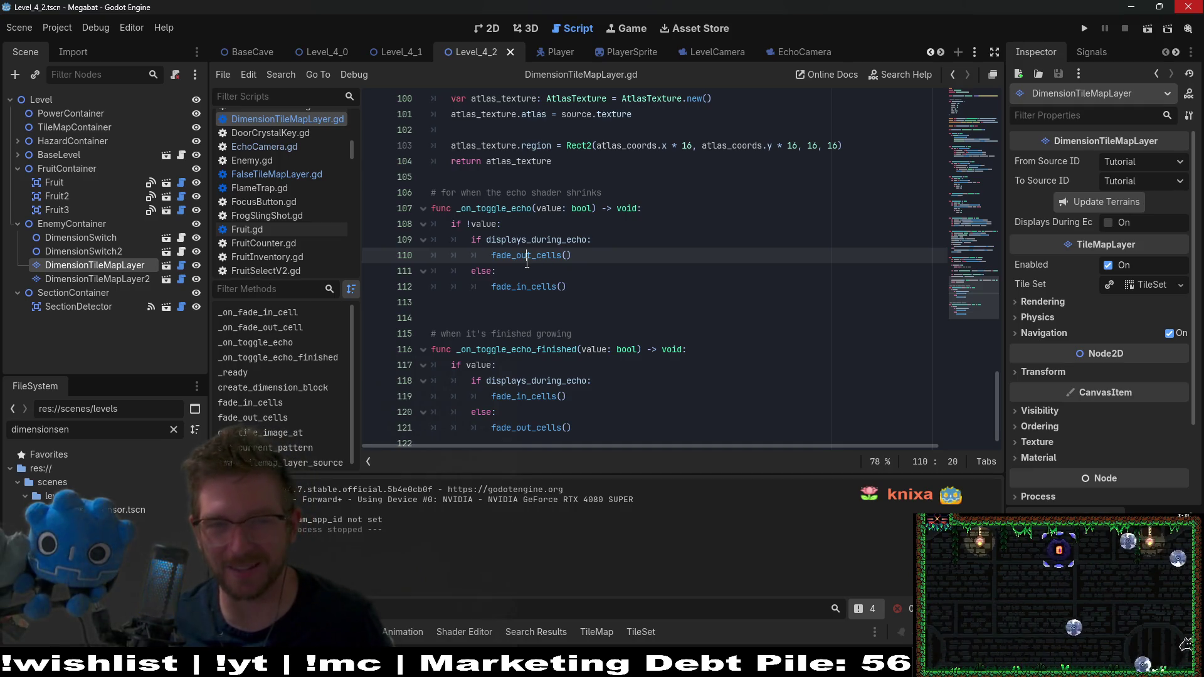
pyautogui.press('Right')
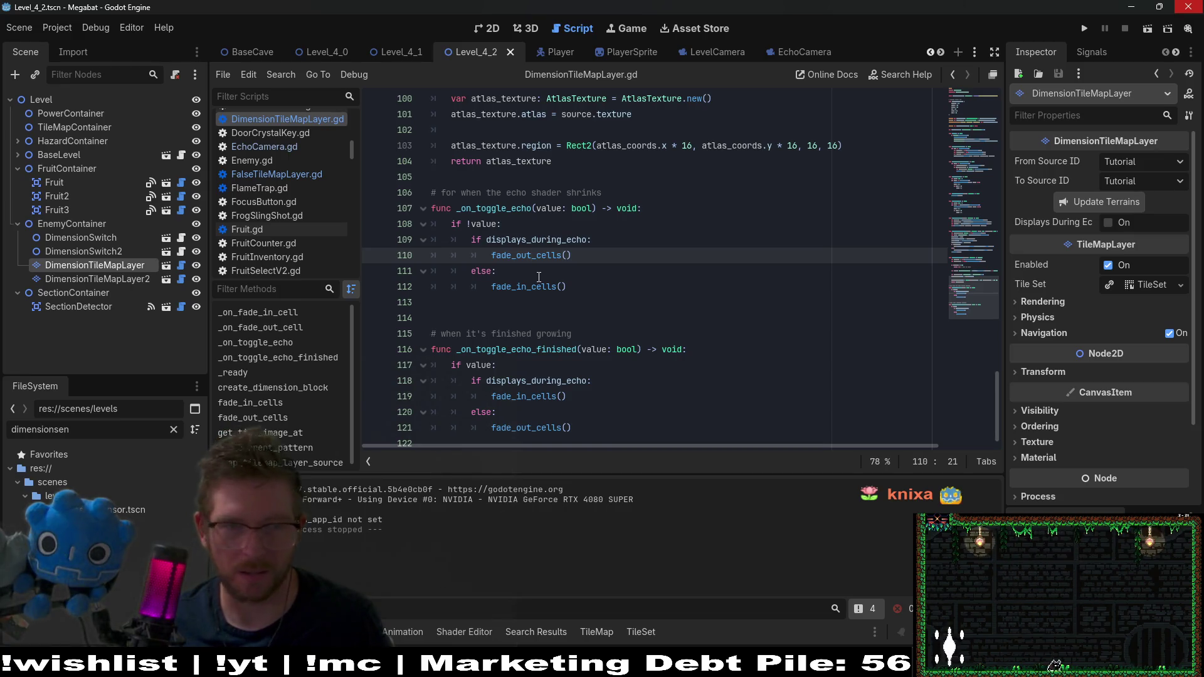
pyautogui.doubleClick(486, 224)
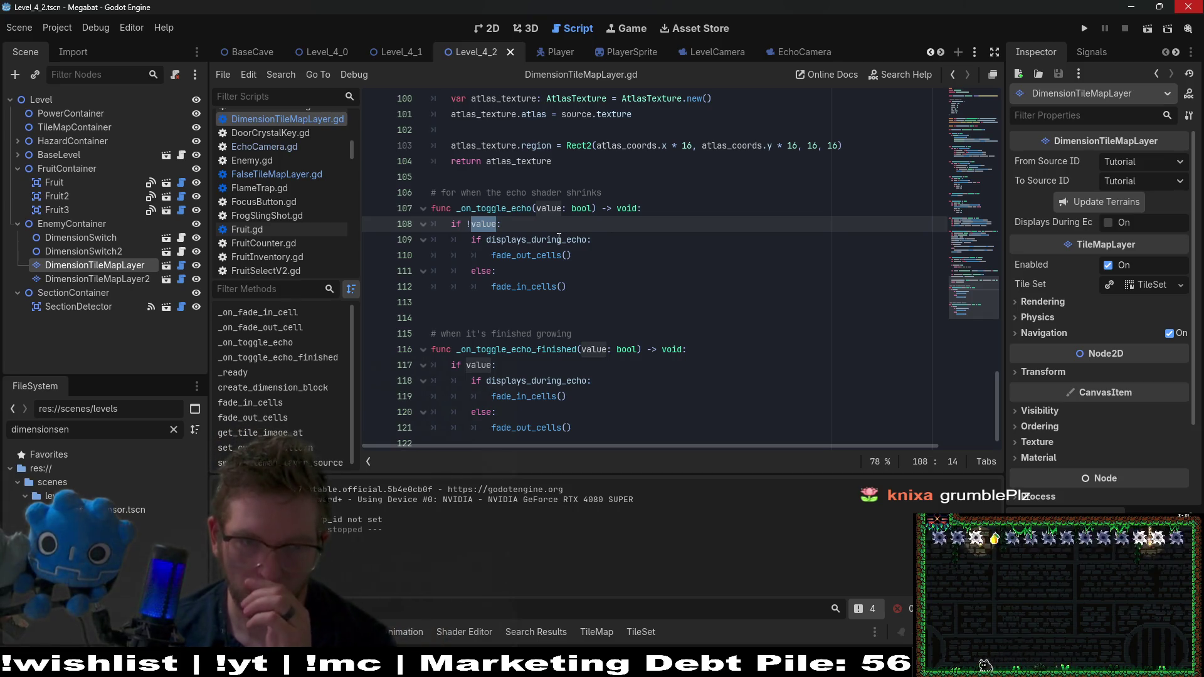
pyautogui.doubleClick(523, 258)
pyautogui.moveTo(523, 260)
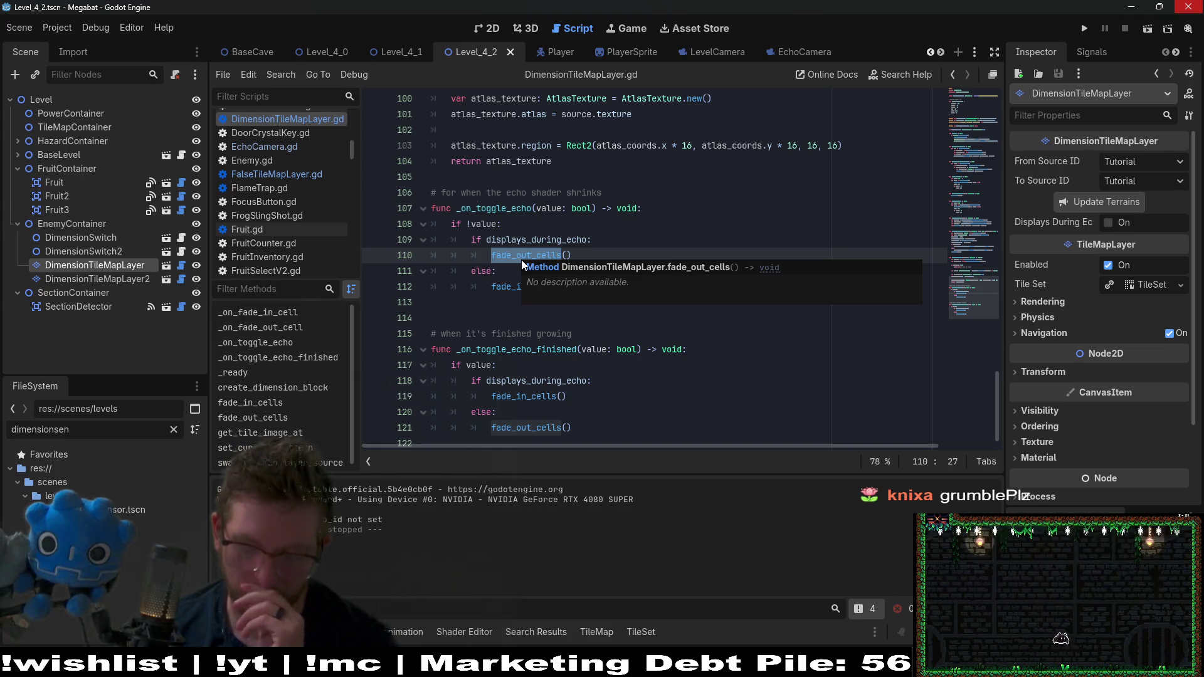
pyautogui.moveTo(500, 212)
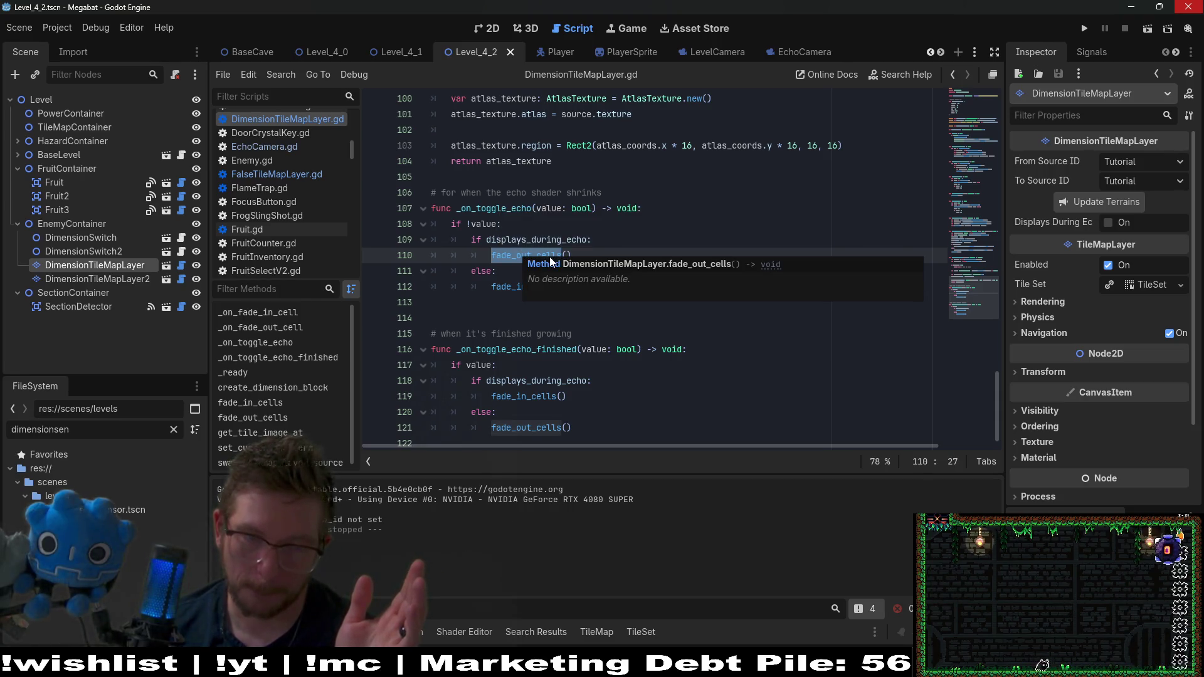
pyautogui.click(532, 253)
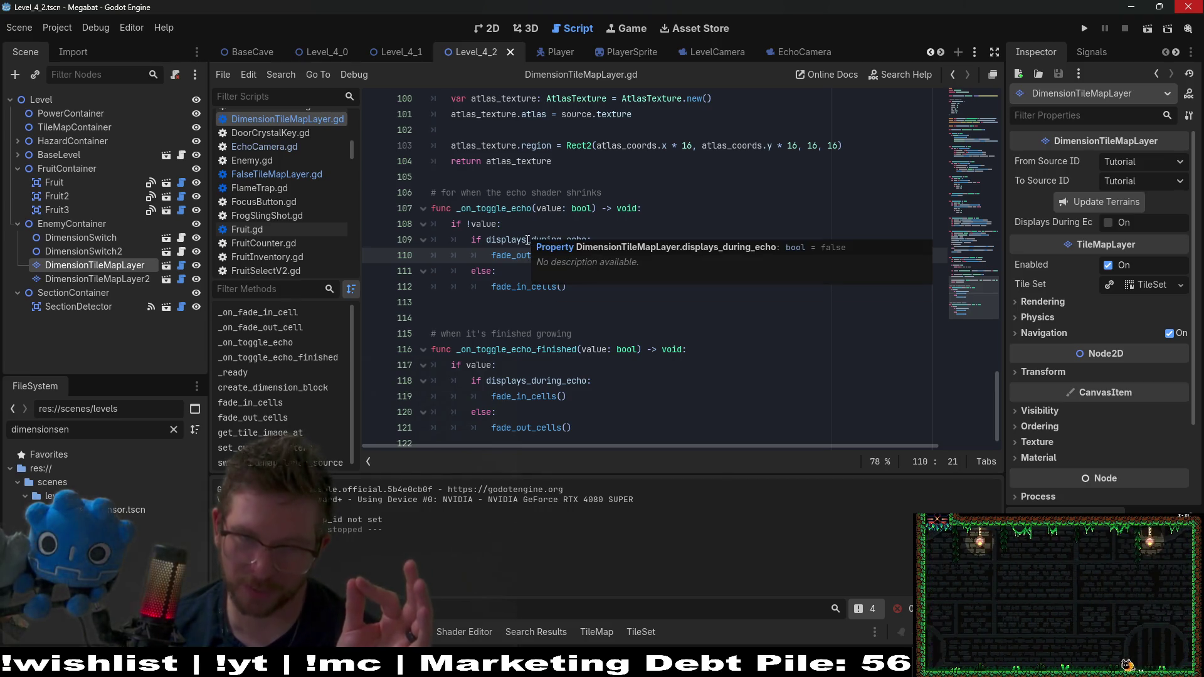
pyautogui.doubleClick(527, 240)
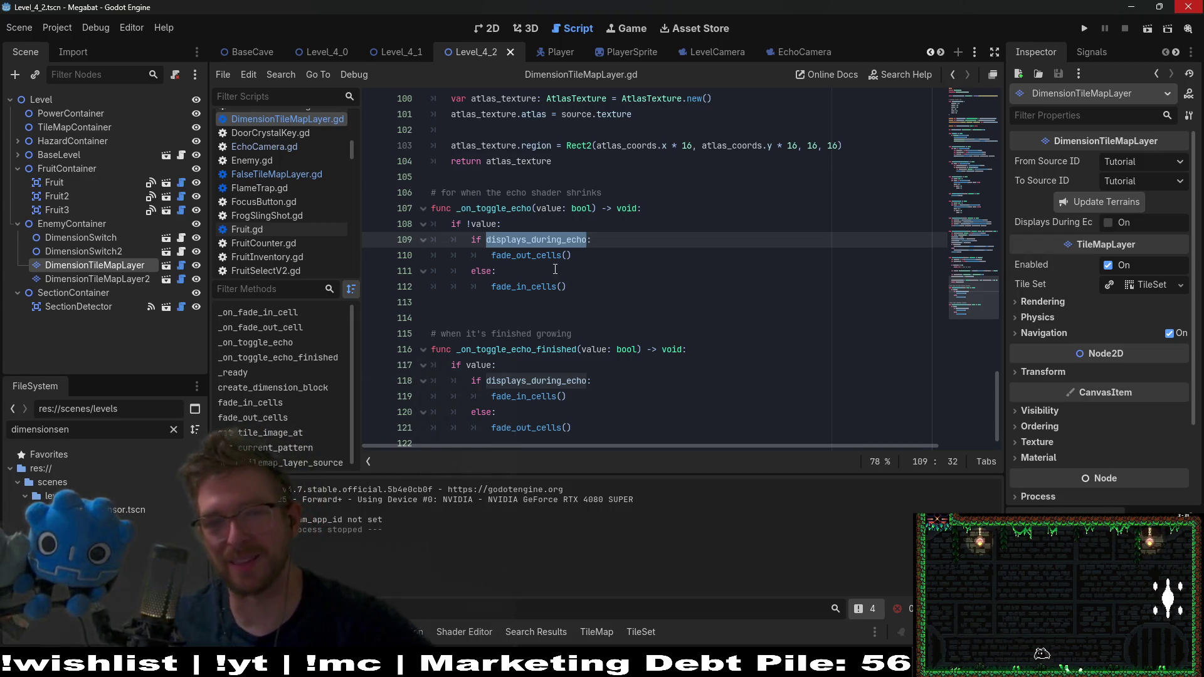
pyautogui.doubleClick(536, 287)
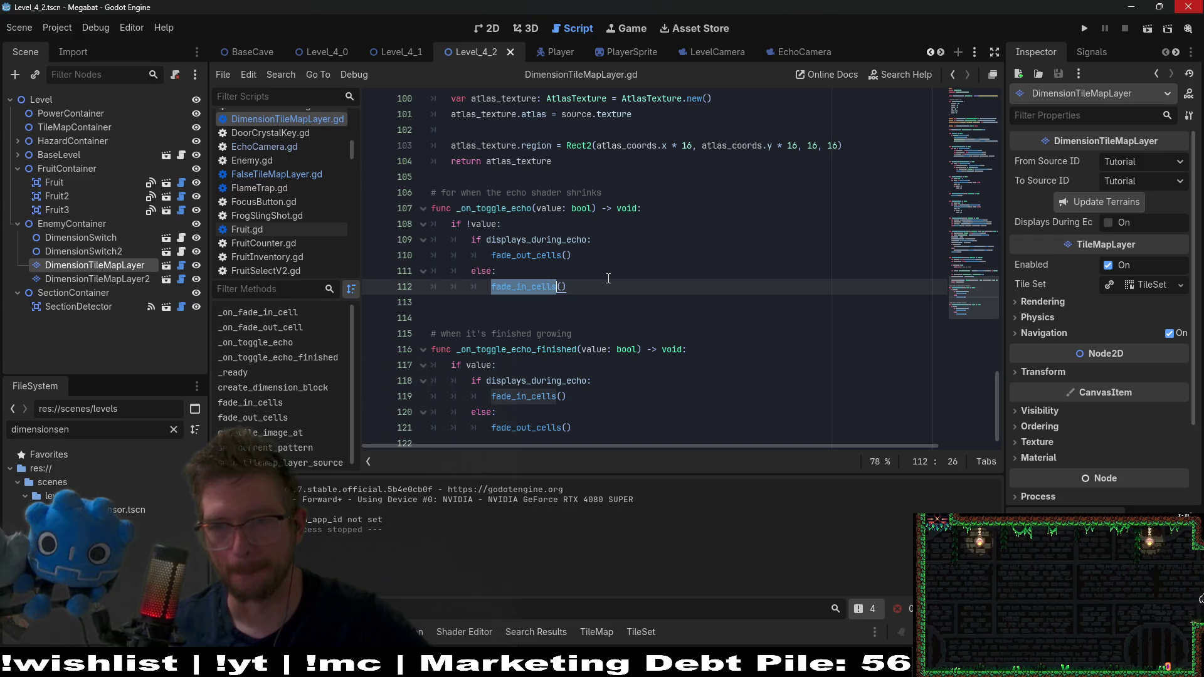
pyautogui.click(492, 29)
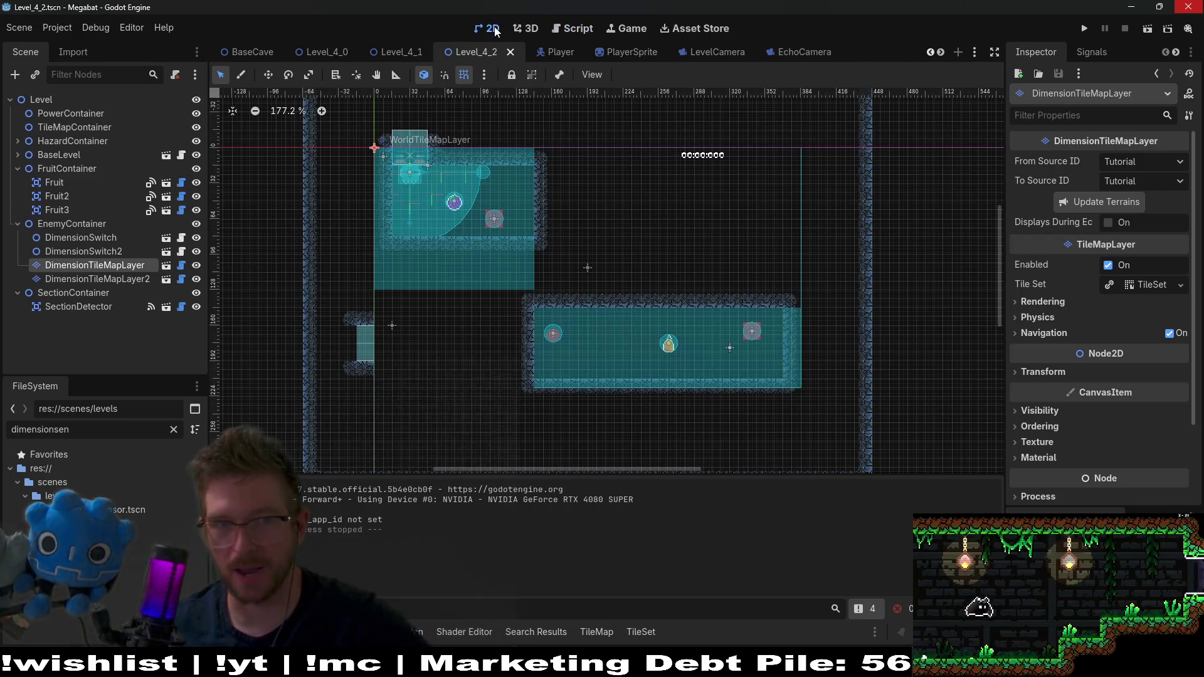
# Step: Test-run the level, trigger the echo with Space, close the game, and return to the script
pyautogui.click(1142, 26)
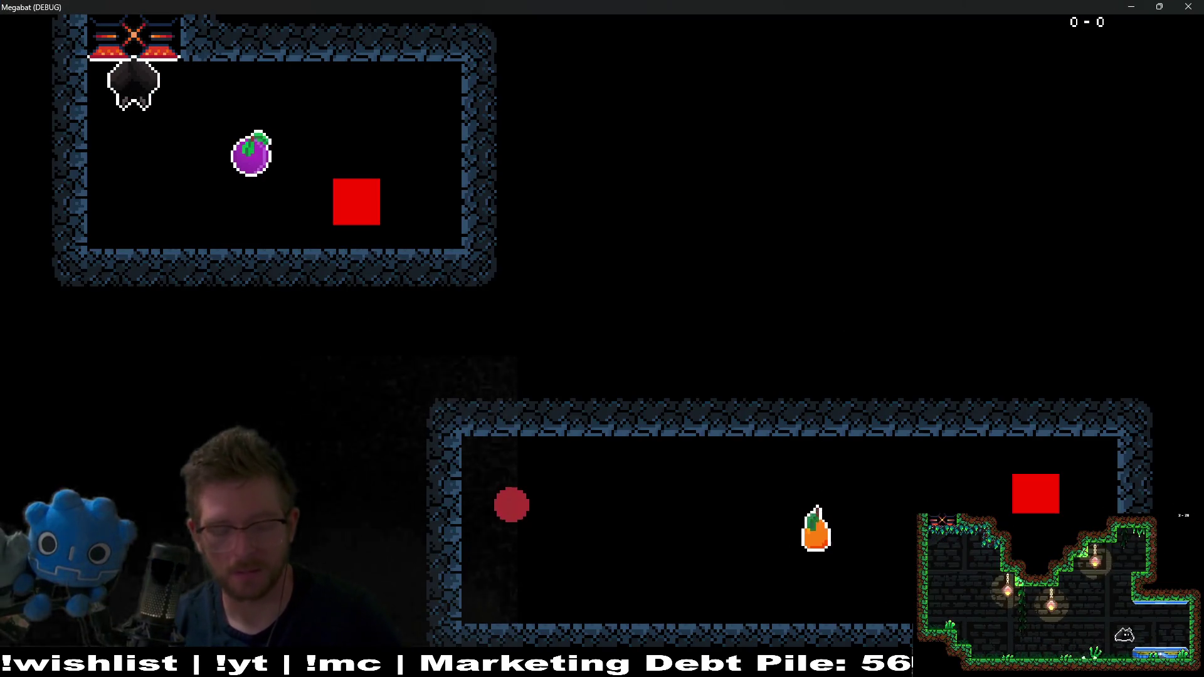
pyautogui.press('space')
pyautogui.press('space')
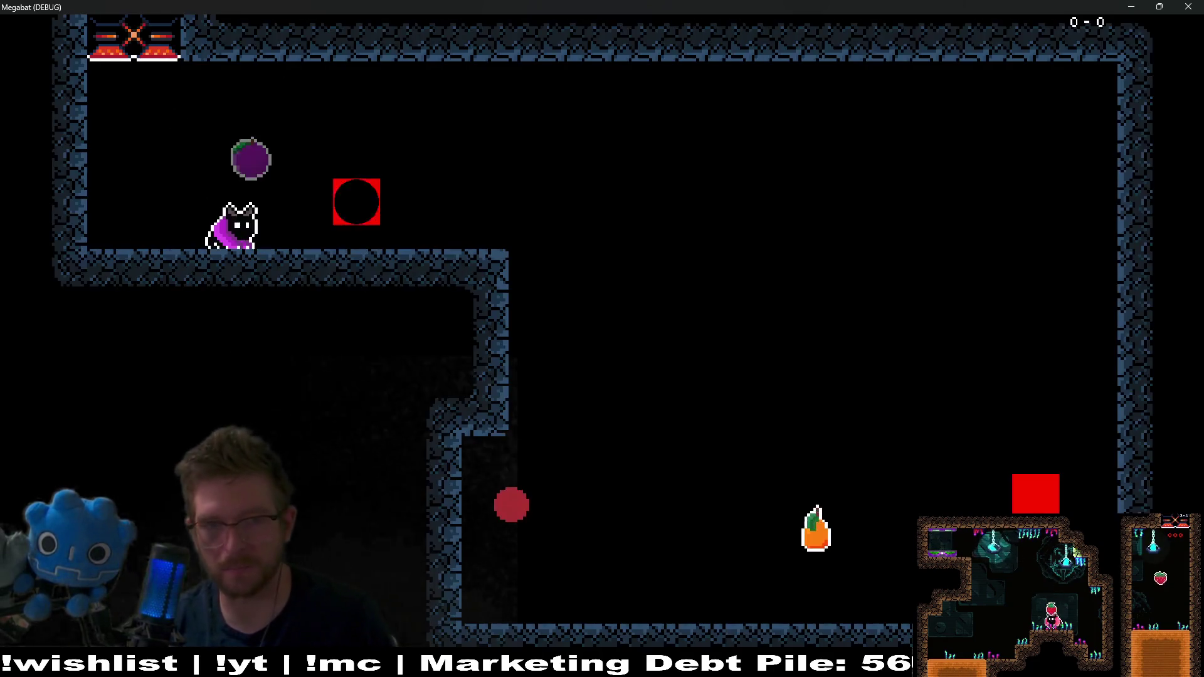
pyautogui.click(1180, 7)
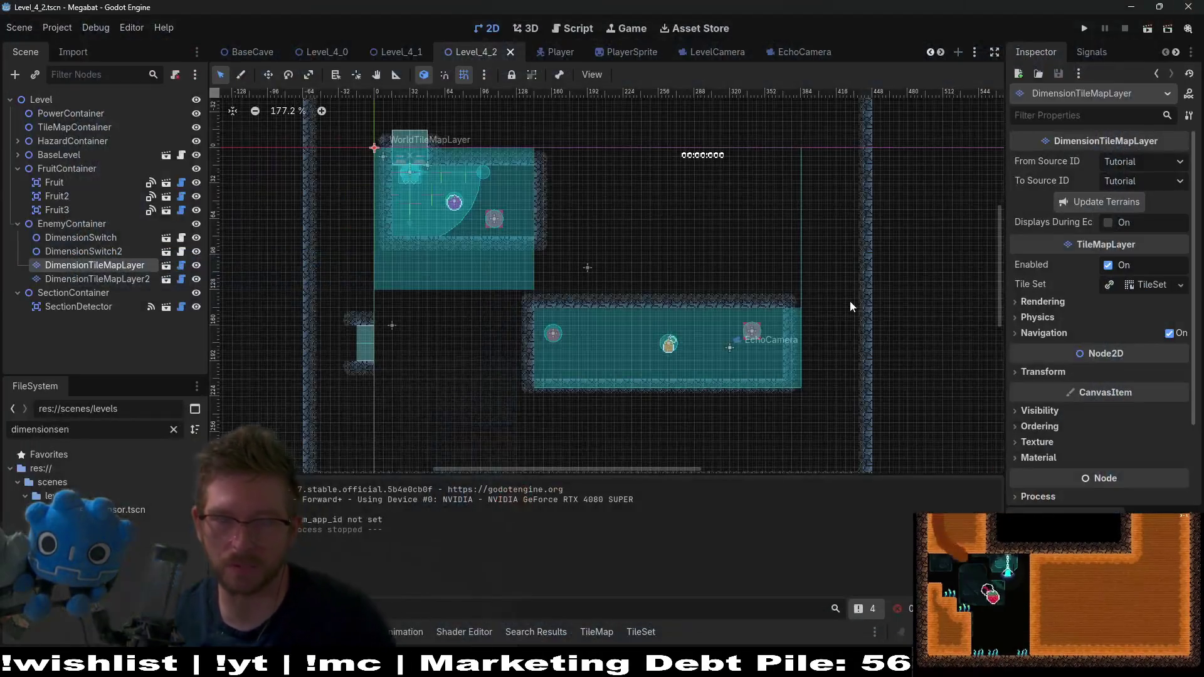
pyautogui.click(567, 27)
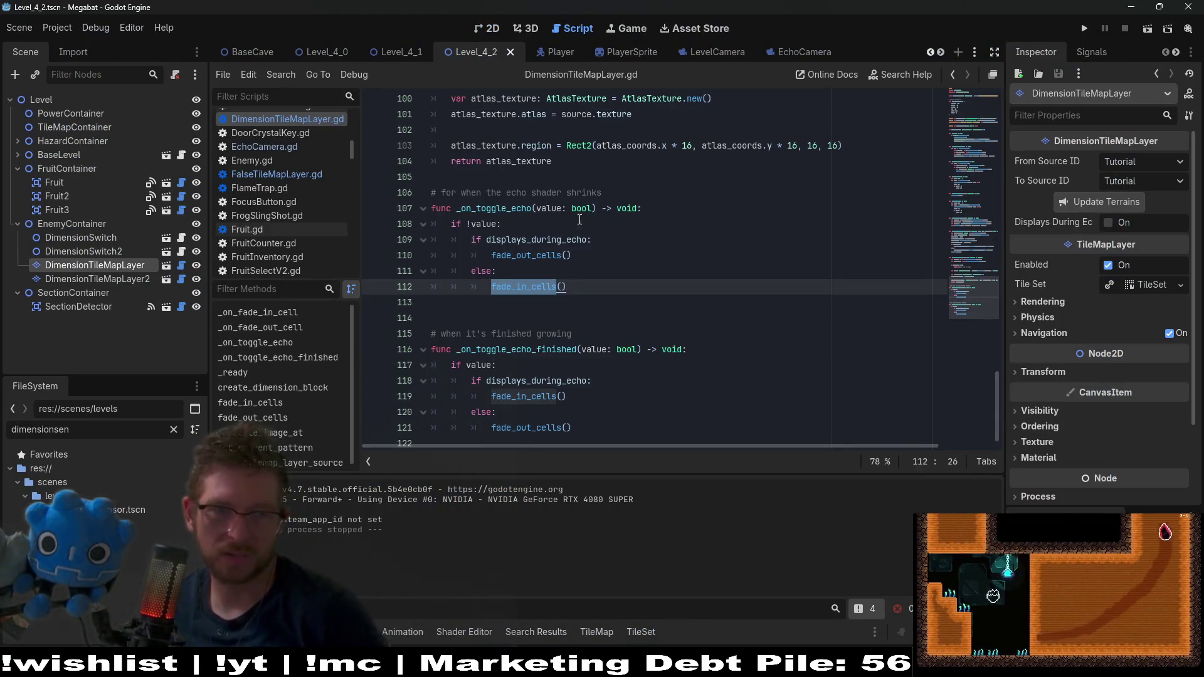
pyautogui.doubleClick(494, 209)
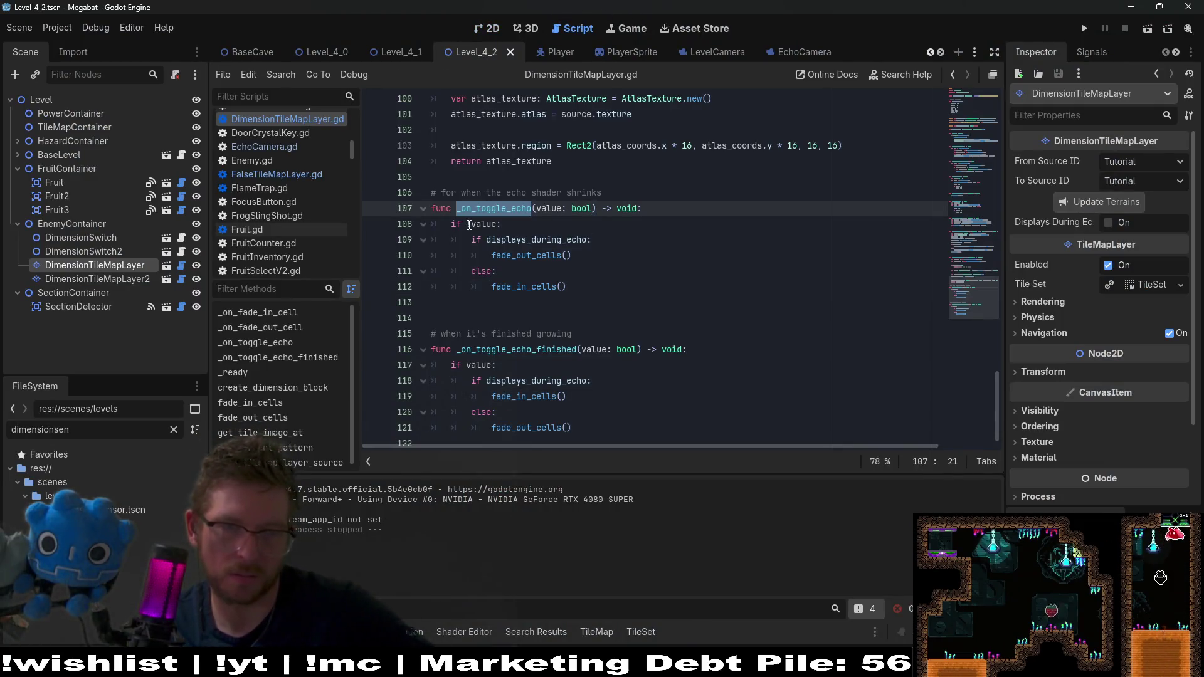
pyautogui.click(469, 225)
pyautogui.press('BackSpace')
pyautogui.hotkey('ctrl', 's')
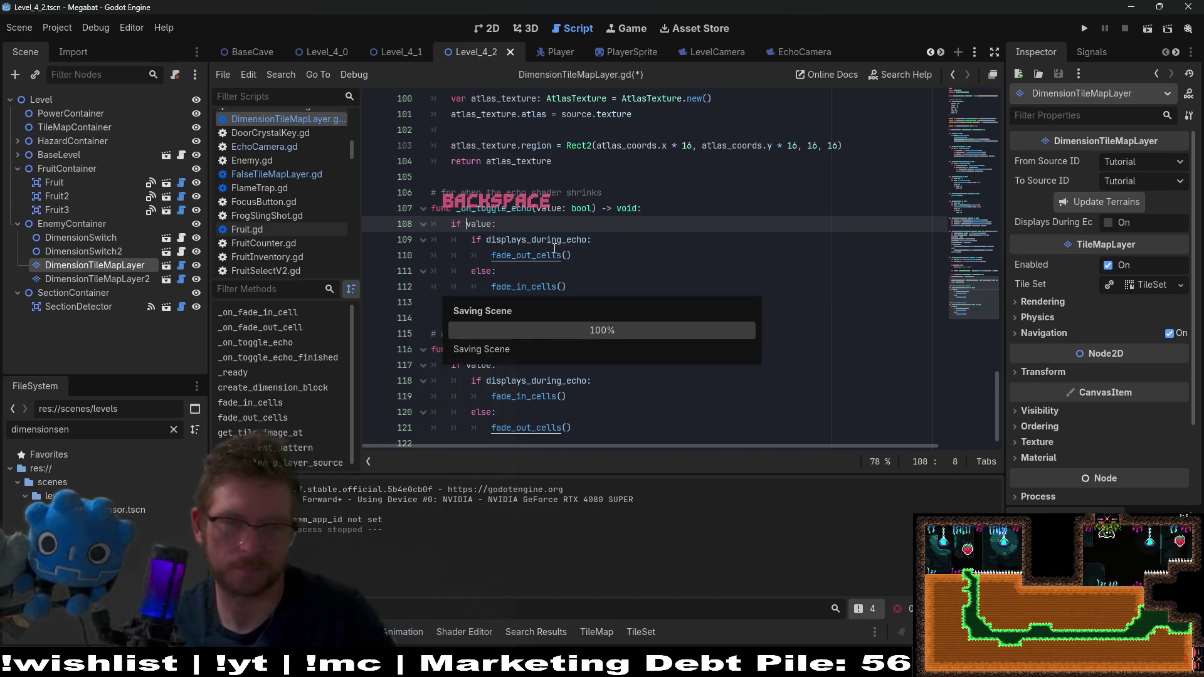
pyautogui.click(1148, 28)
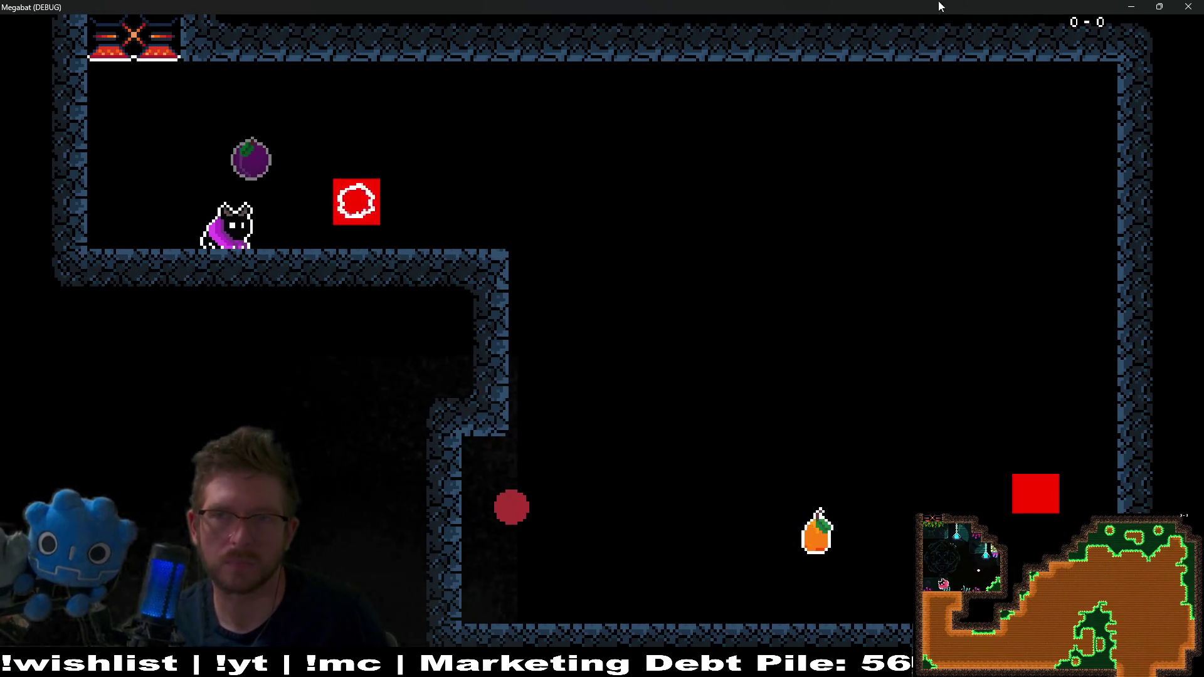
pyautogui.click(1188, 6)
# Step: Restore the ! negation on line 108, save, and change line 110's call to fade_in_cells()
pyautogui.hotkey('ctrl', 'z')
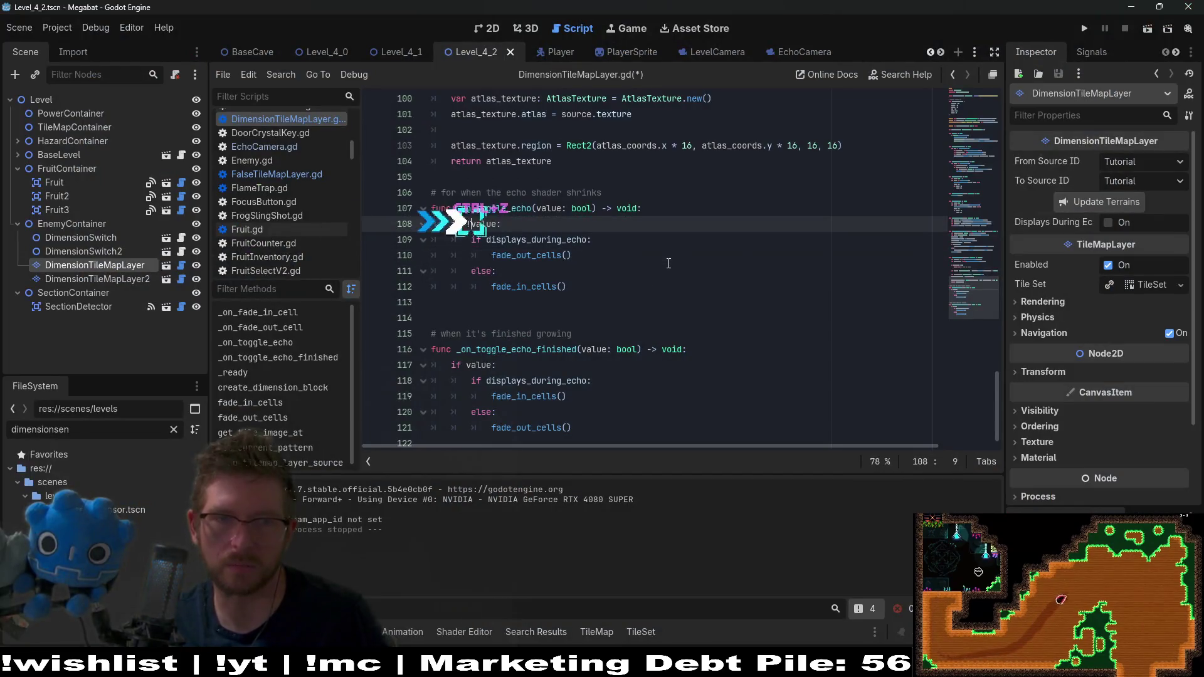
pyautogui.hotkey('ctrl', 's')
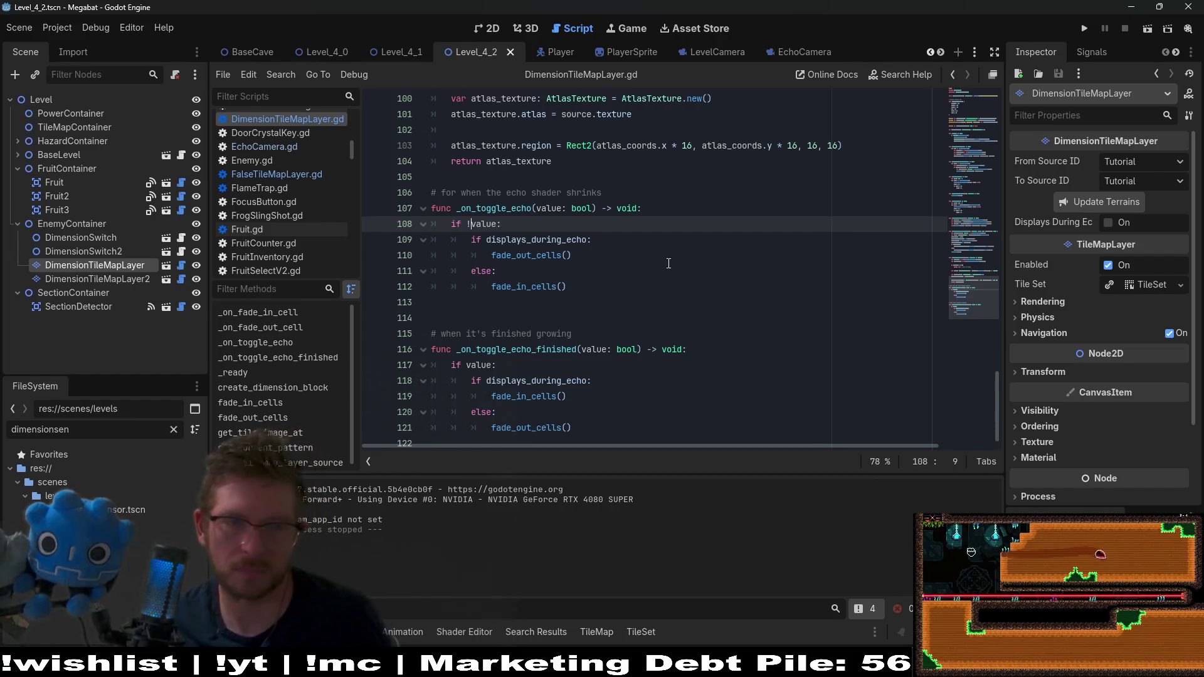
pyautogui.click(529, 256)
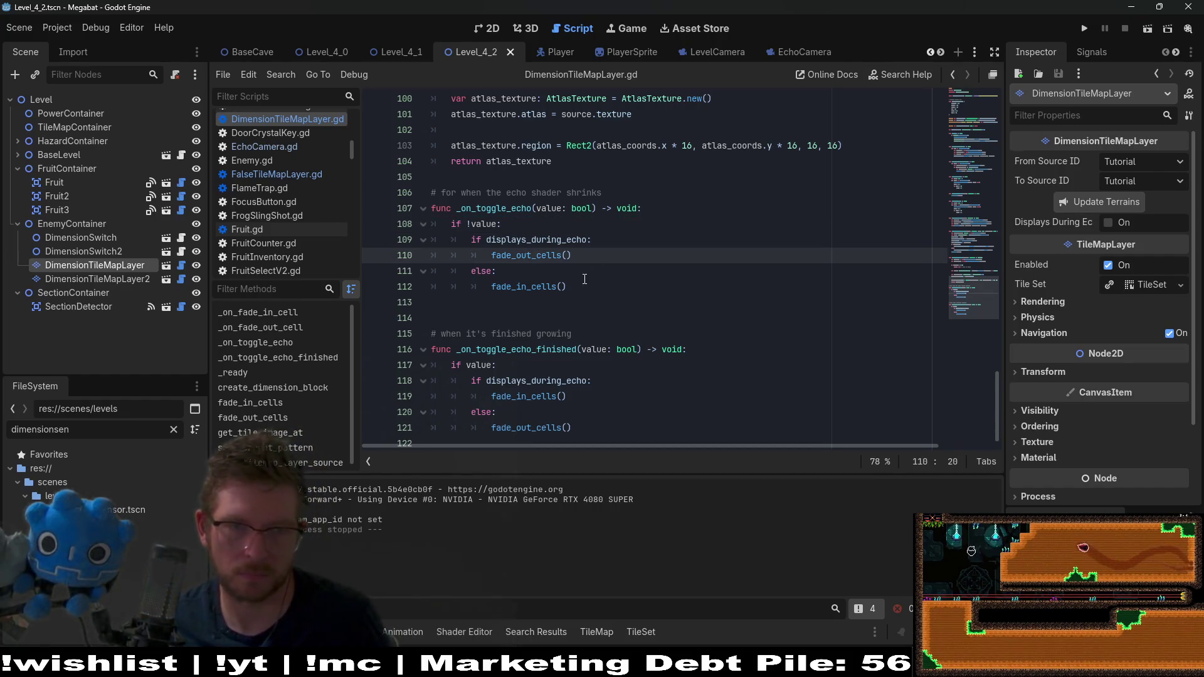
pyautogui.write('in')
pyautogui.press('BackSpace')
pyautogui.write('ut')
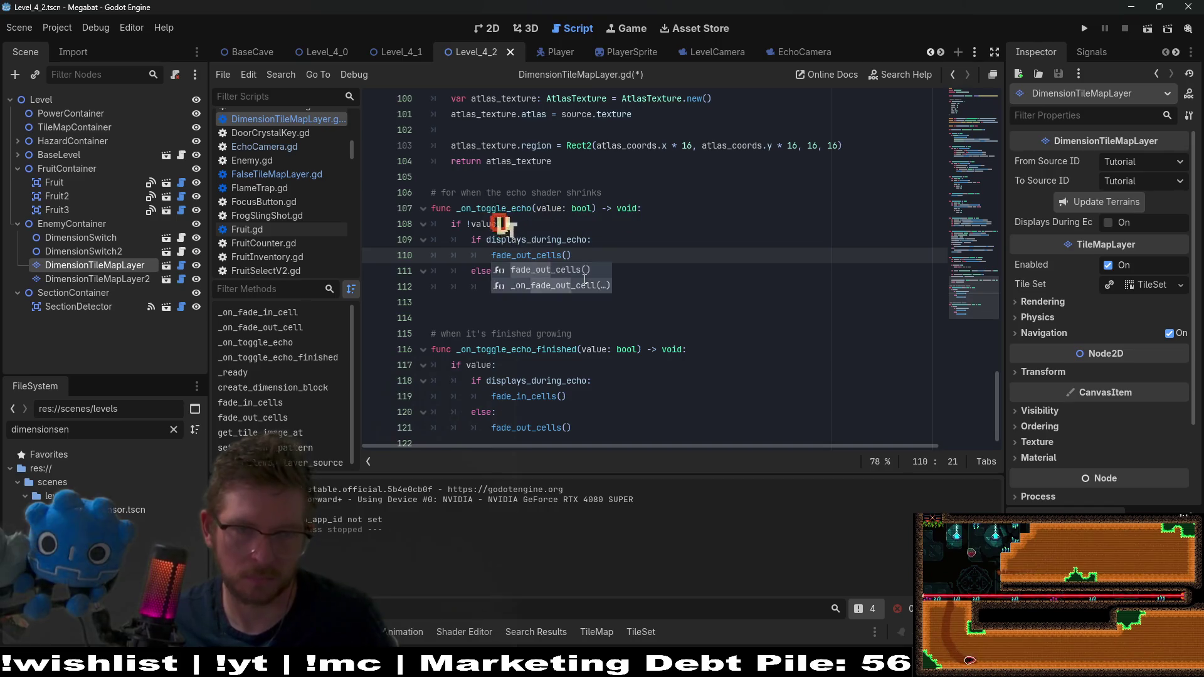
pyautogui.press('Escape')
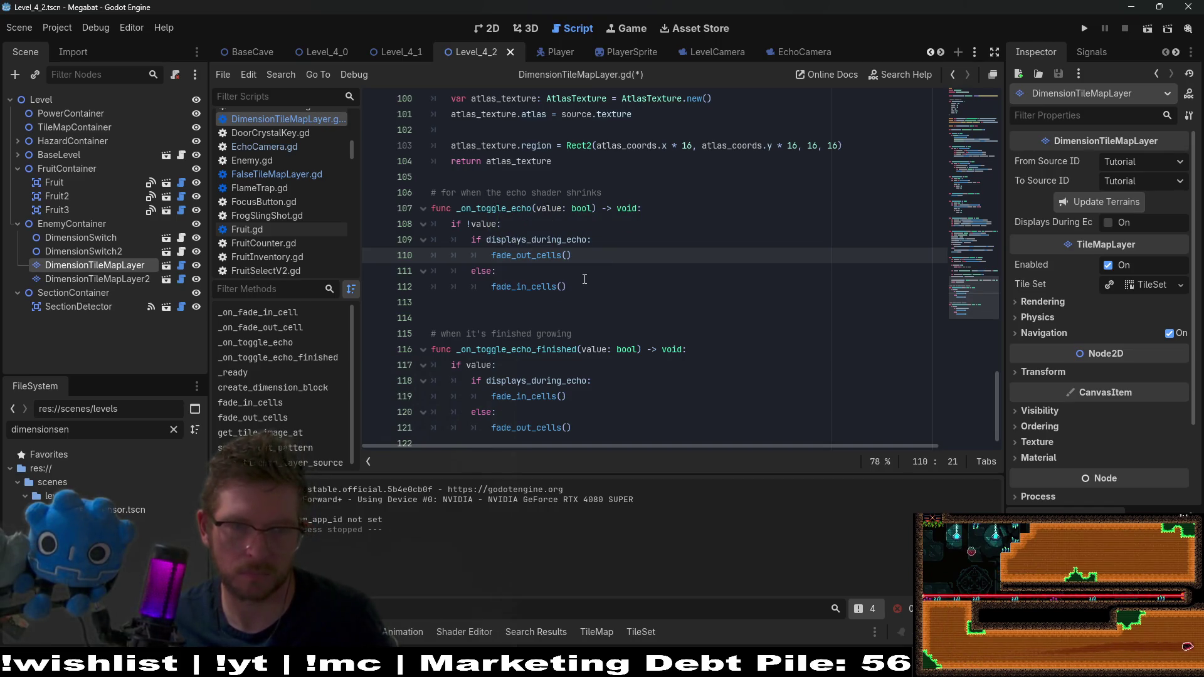
pyautogui.press('BackSpace')
pyautogui.press('BackSpace')
pyautogui.press('BackSpace')
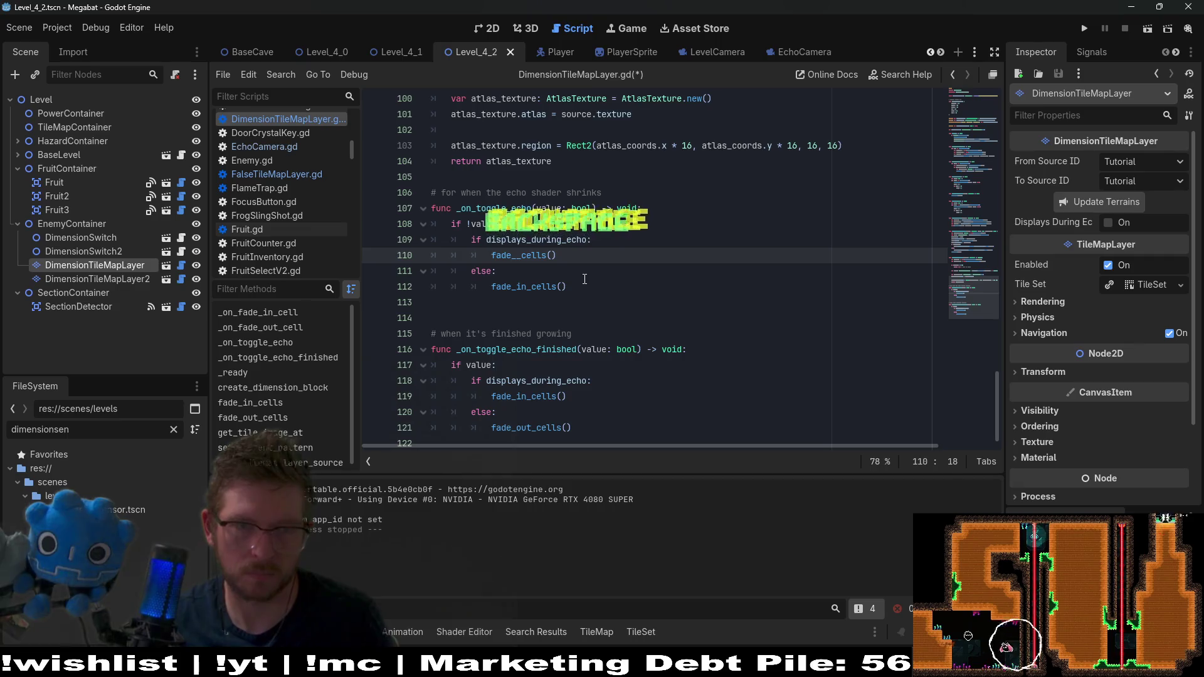
pyautogui.write('in')
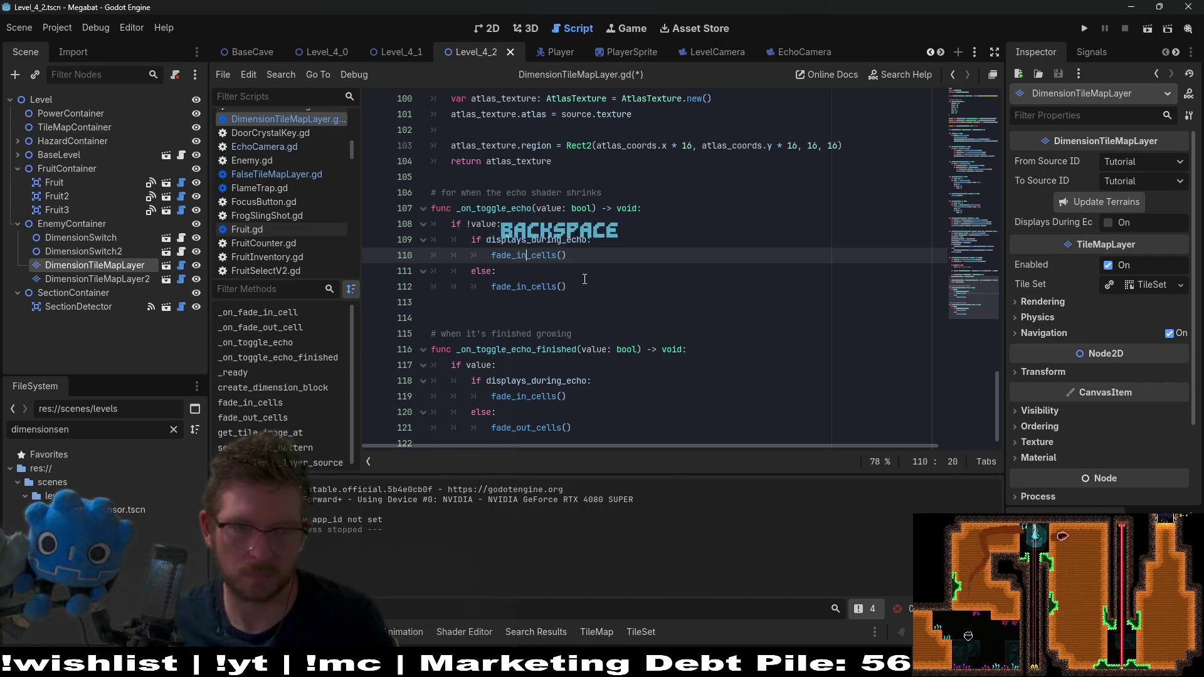
# Step: Change line 112 to fade_out_cells(), save, test-run the scene, then undo the line 112 edit
pyautogui.press('Down')
pyautogui.press('Down')
pyautogui.press('BackSpace')
pyautogui.press('BackSpace')
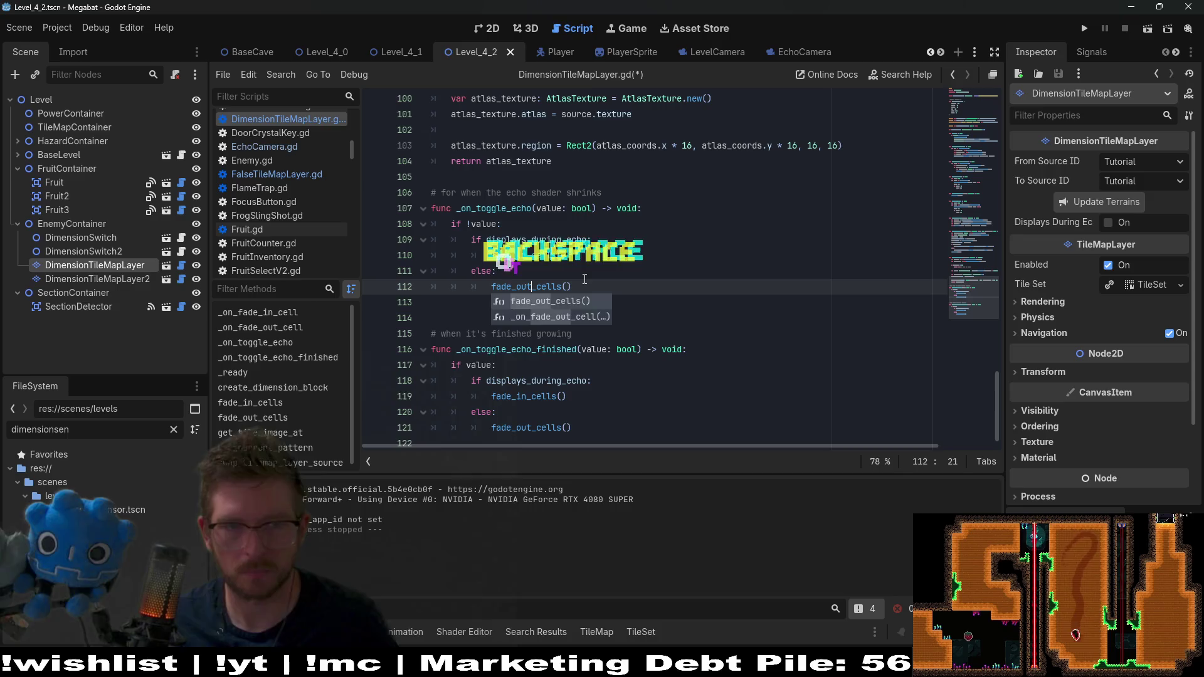
pyautogui.write('out')
pyautogui.hotkey('ctrl', 's')
pyautogui.click(1147, 30)
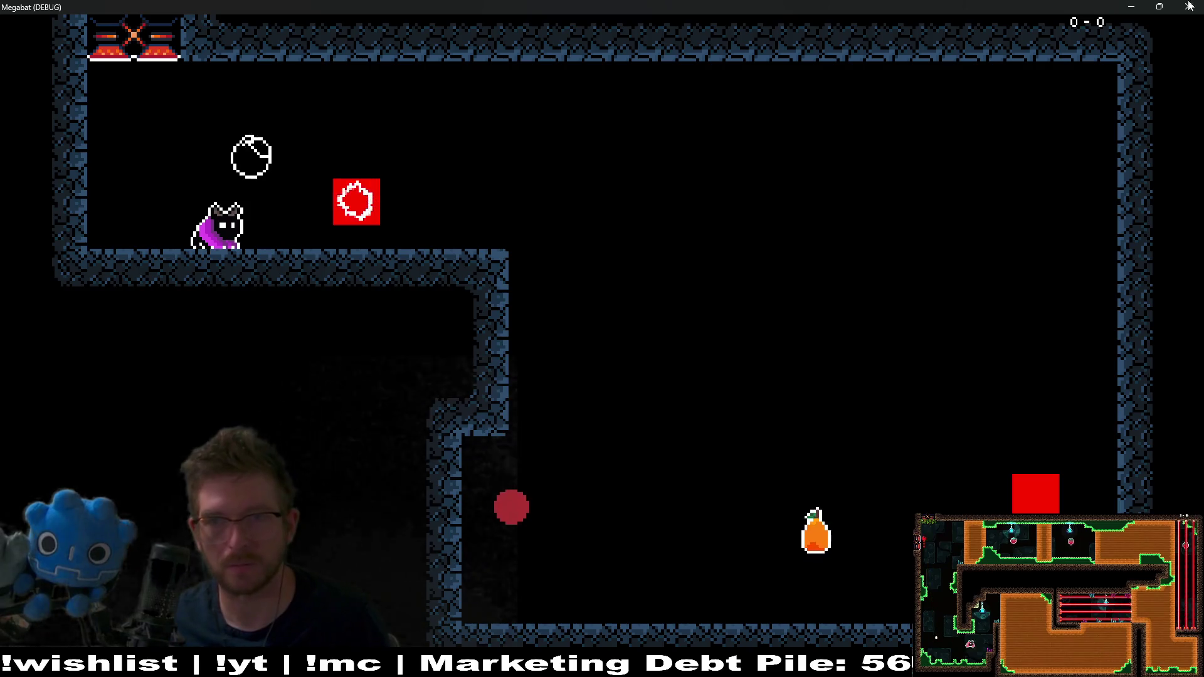
pyautogui.press('F8')
pyautogui.hotkey('ctrl', 'z')
pyautogui.hotkey('ctrl', 'z')
pyautogui.hotkey('ctrl', 'z')
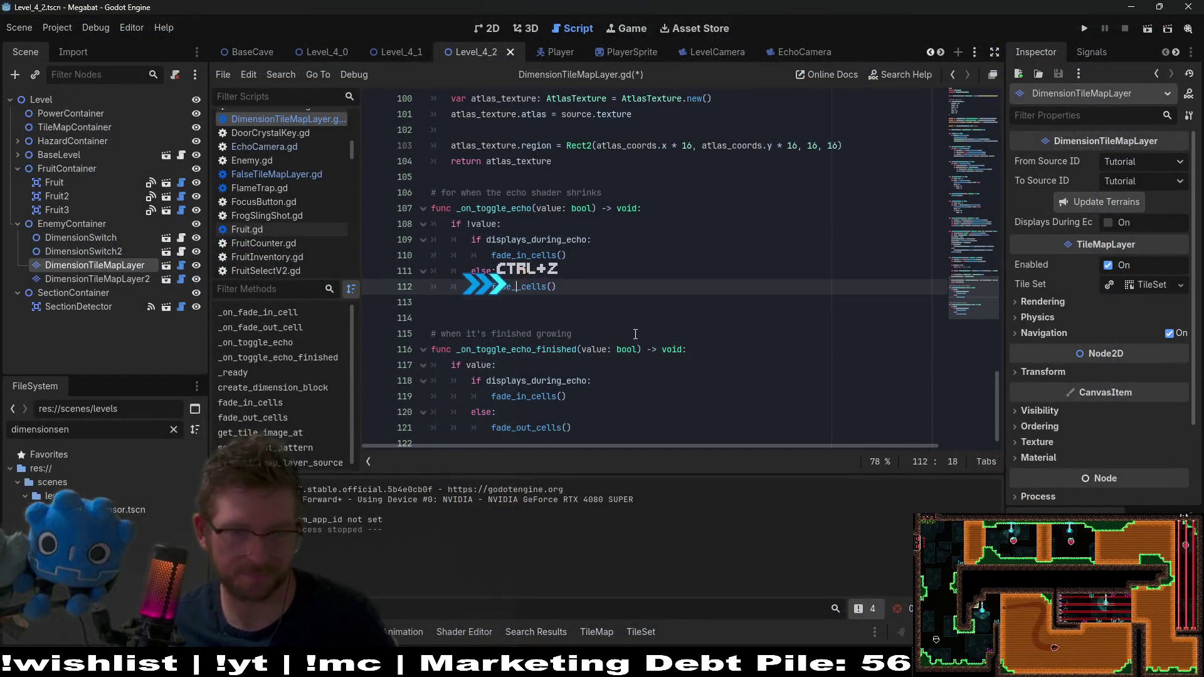
# Step: Save the script, review the echo handlers, and open the debugger's Vector2-to-bool errors in DimensionSwitch.gd
pyautogui.click(650, 255)
pyautogui.hotkey('ctrl', 's')
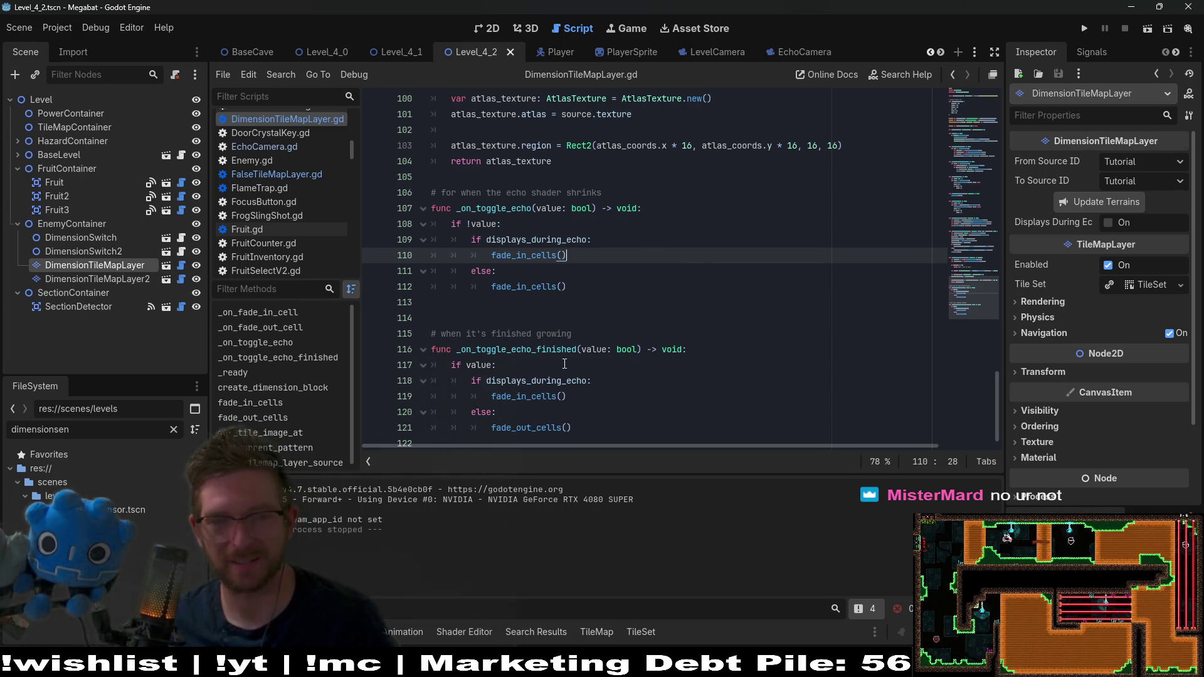
pyautogui.doubleClick(543, 350)
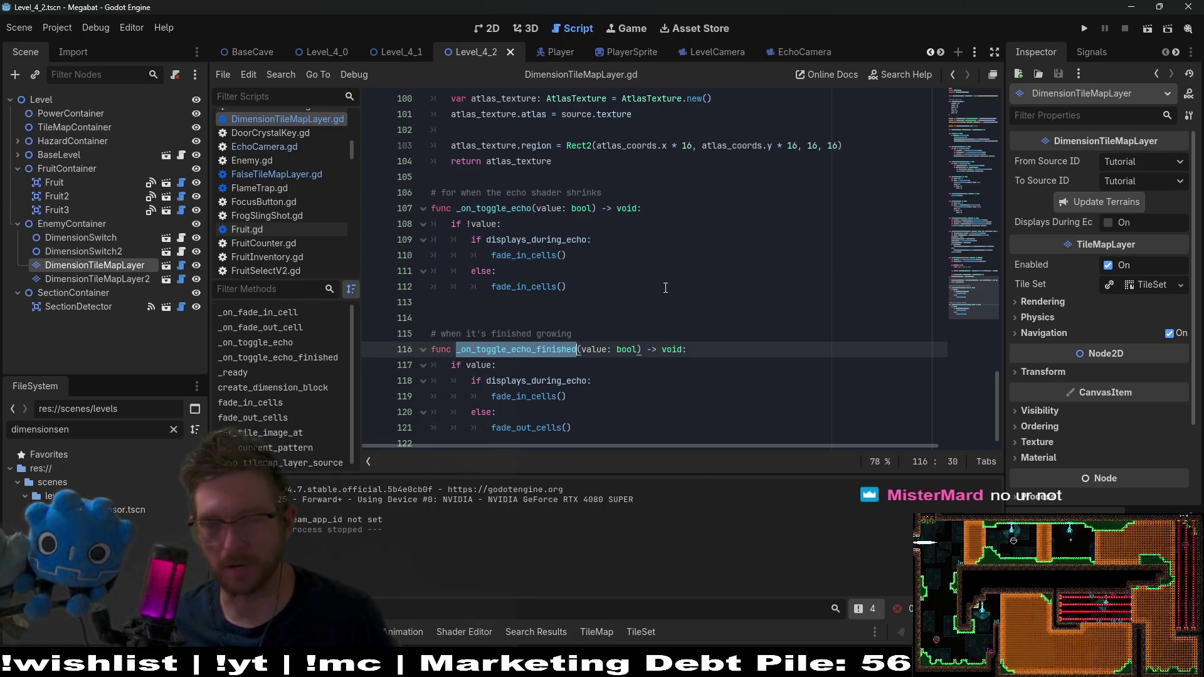
pyautogui.click(504, 355)
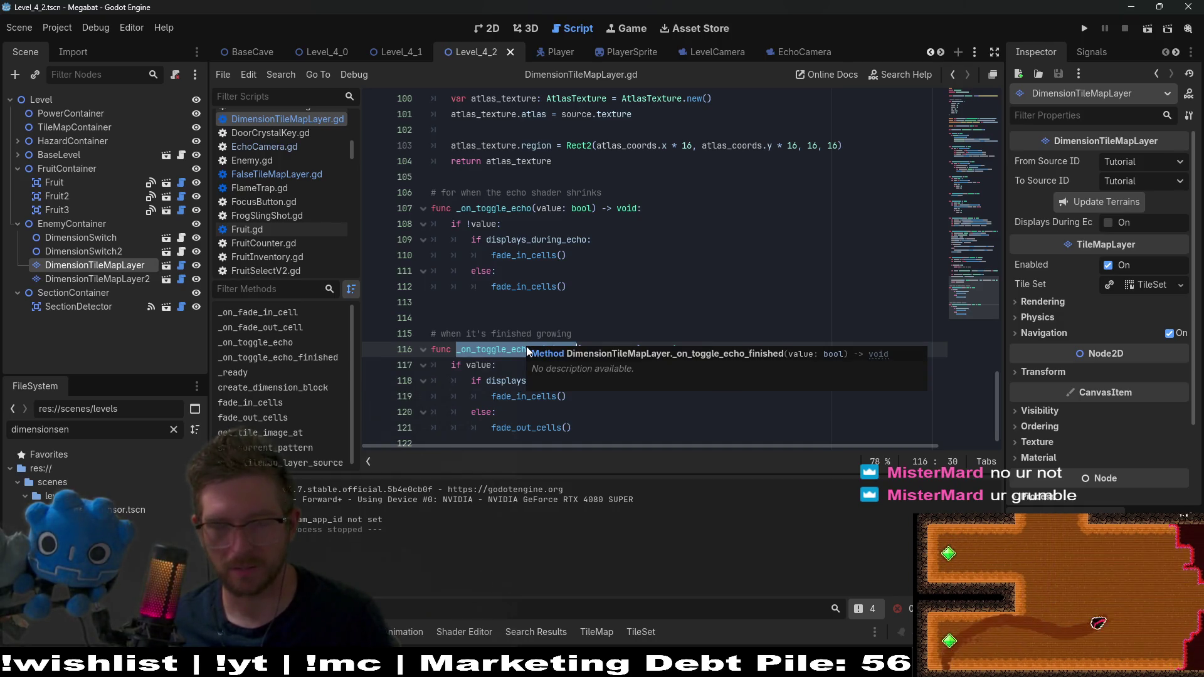
pyautogui.click(568, 287)
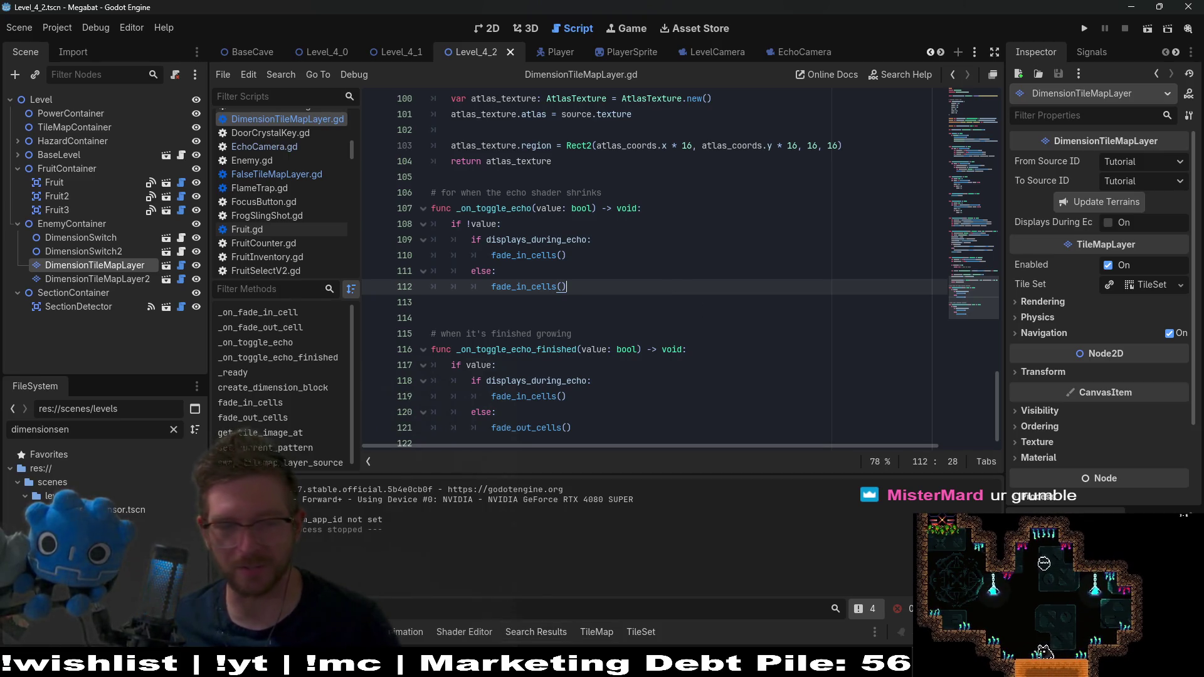
pyautogui.press('F5')
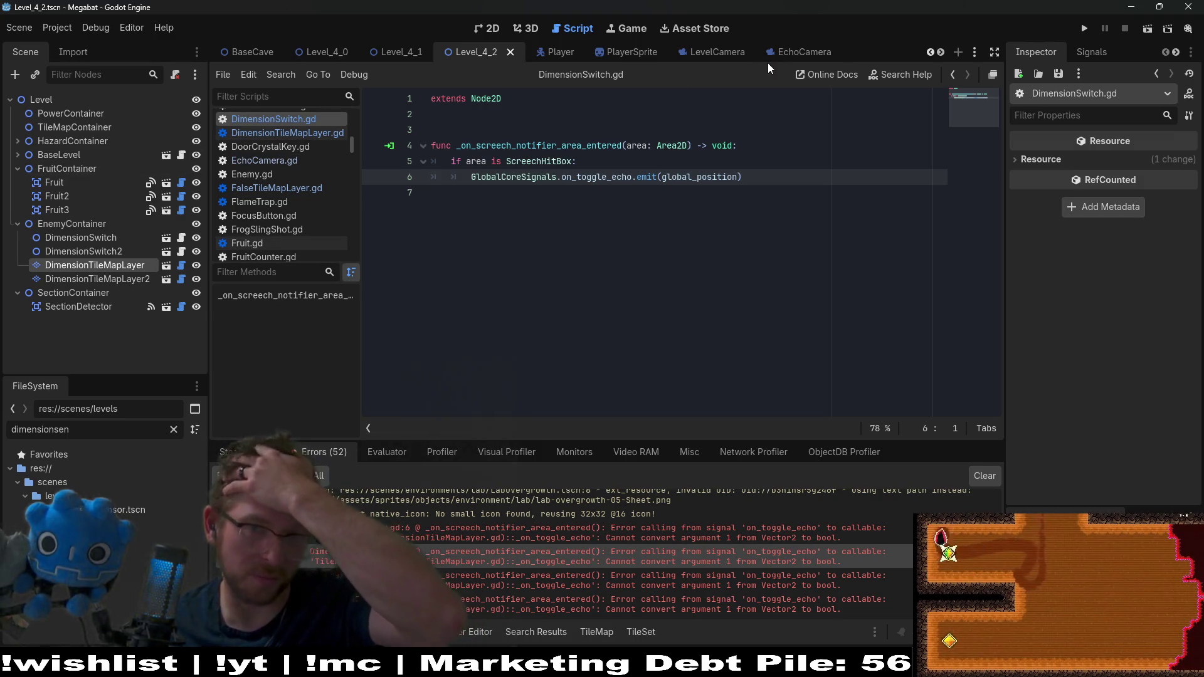
# Step: Switch through the EchoCamera and DimensionSensor scenes and close the built-in DimensionSensor script
pyautogui.moveTo(784, 56)
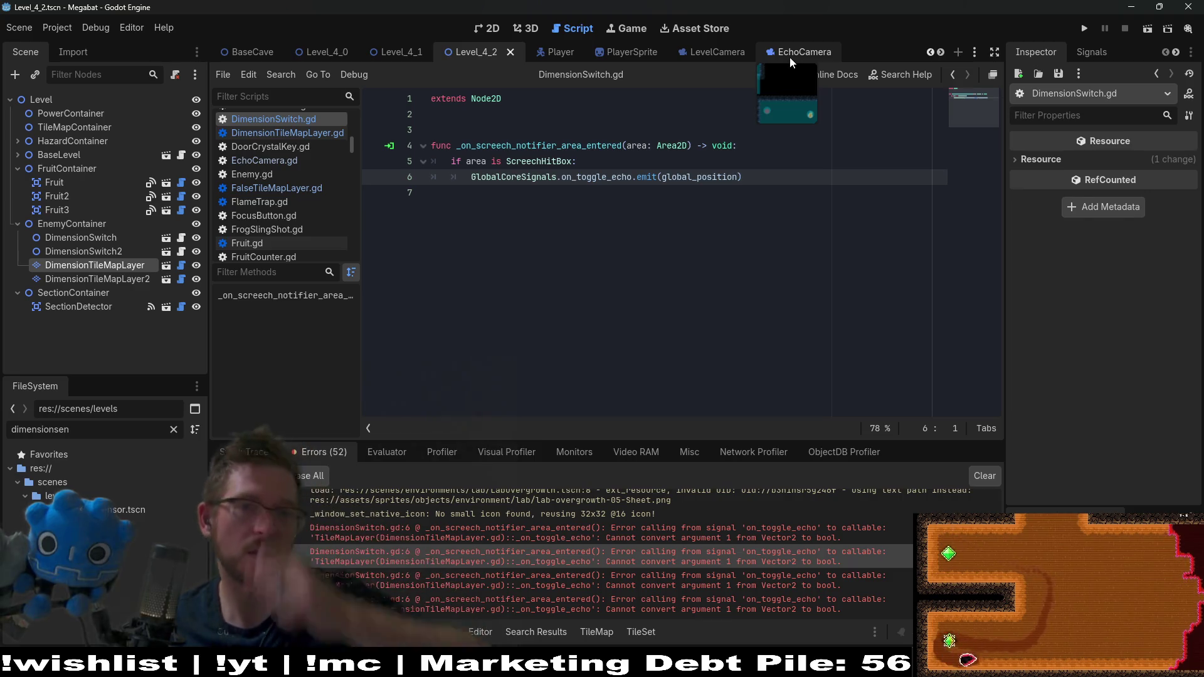
pyautogui.click(789, 58)
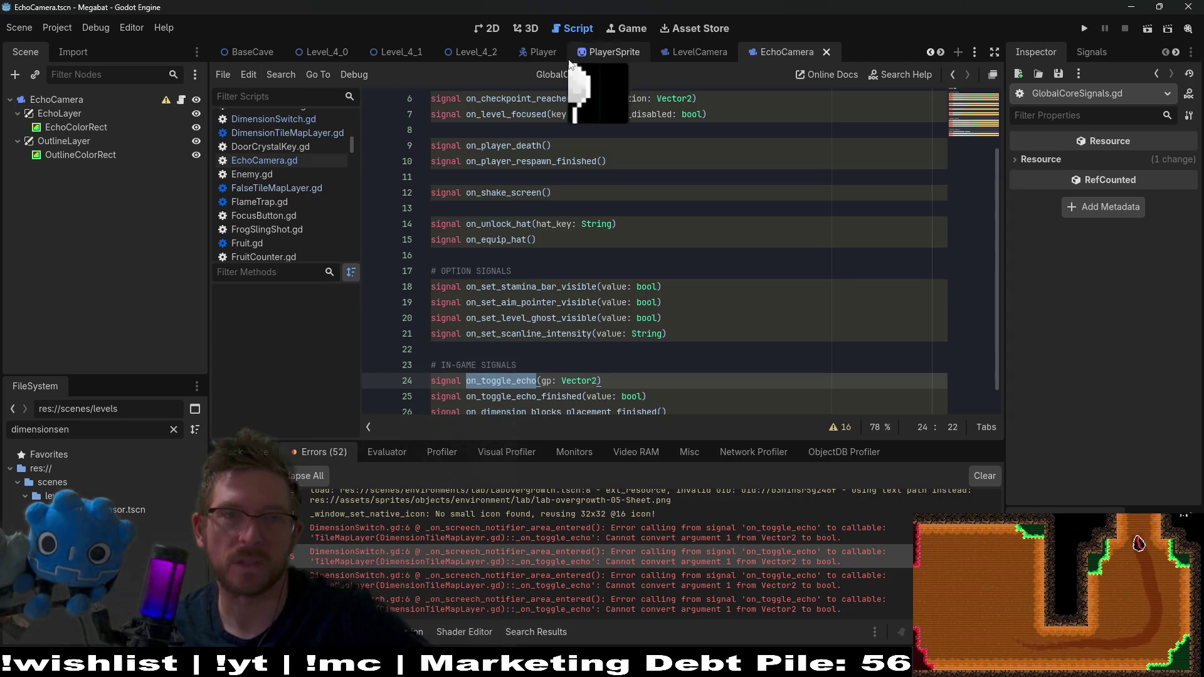
pyautogui.moveTo(536, 50)
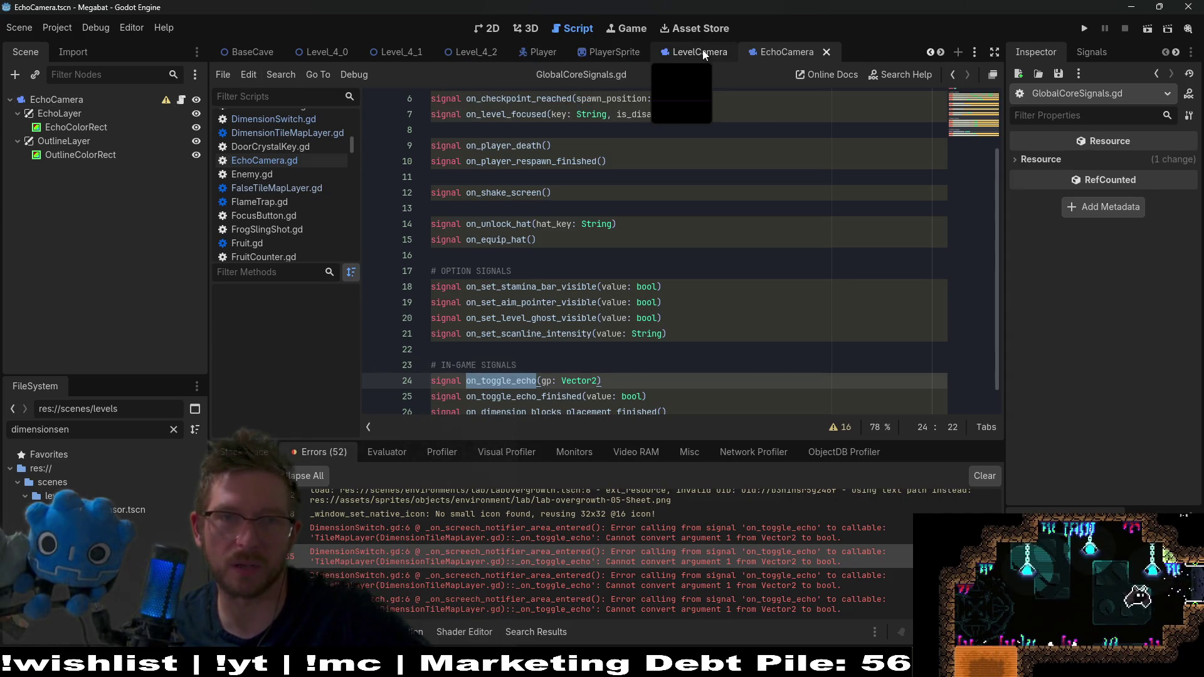
pyautogui.scroll(-6, 690, 52)
pyautogui.click(818, 55)
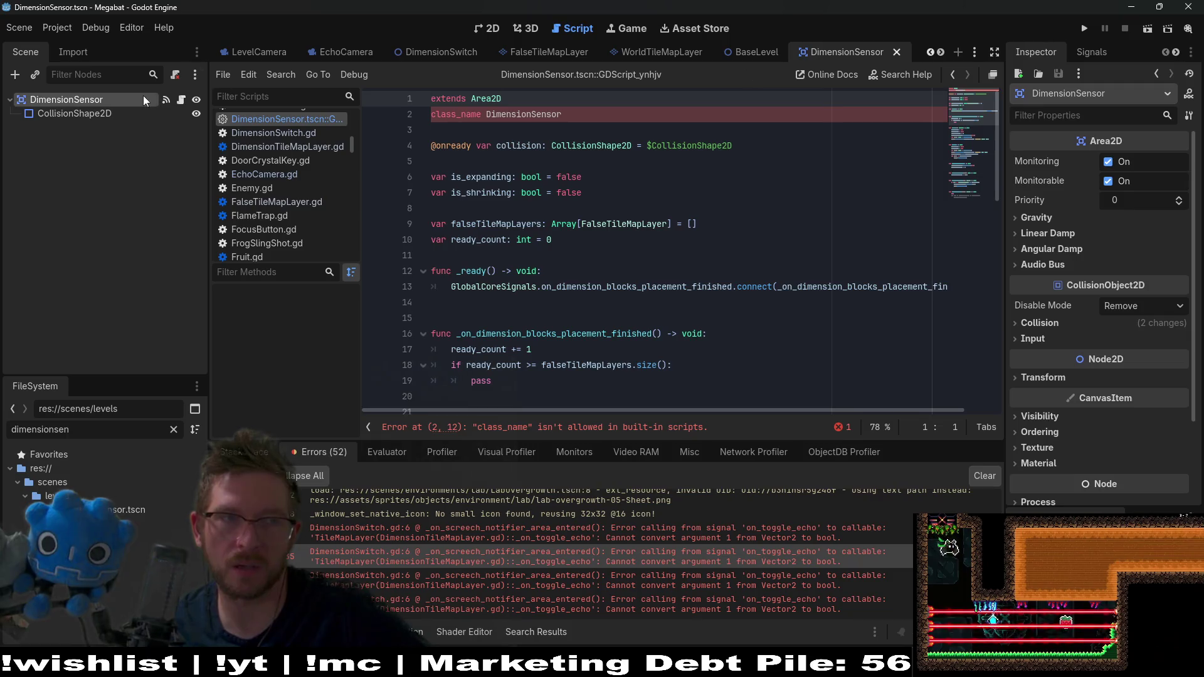
pyautogui.click(575, 116)
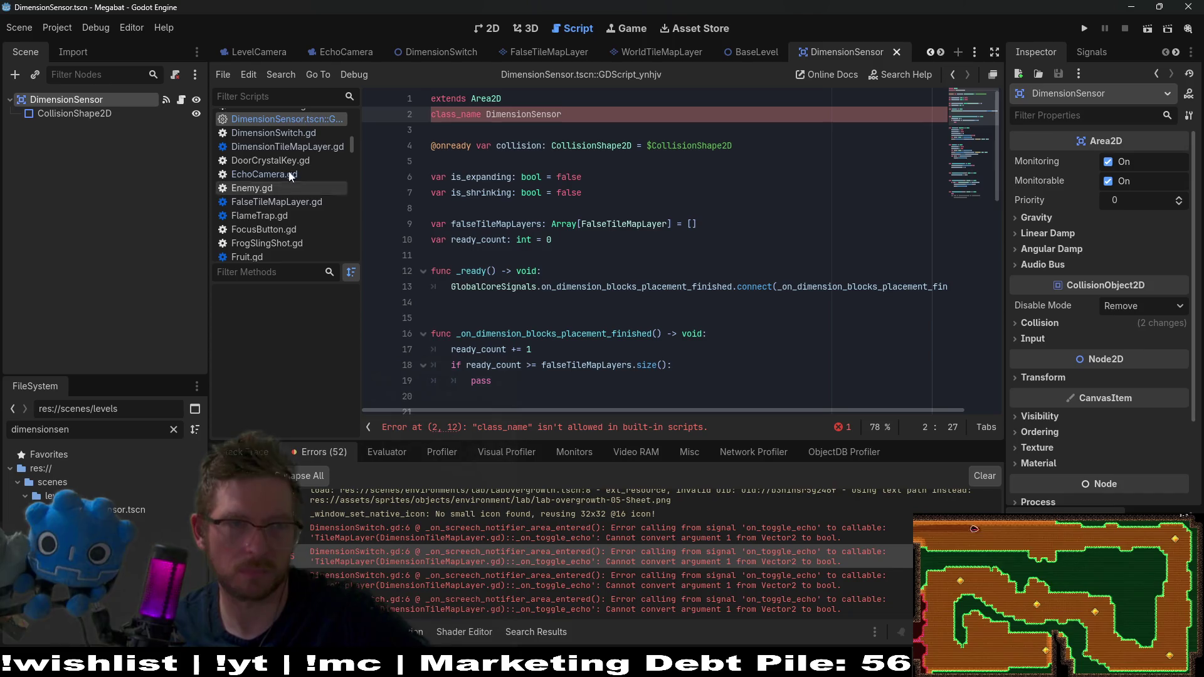
pyautogui.rightClick(306, 119)
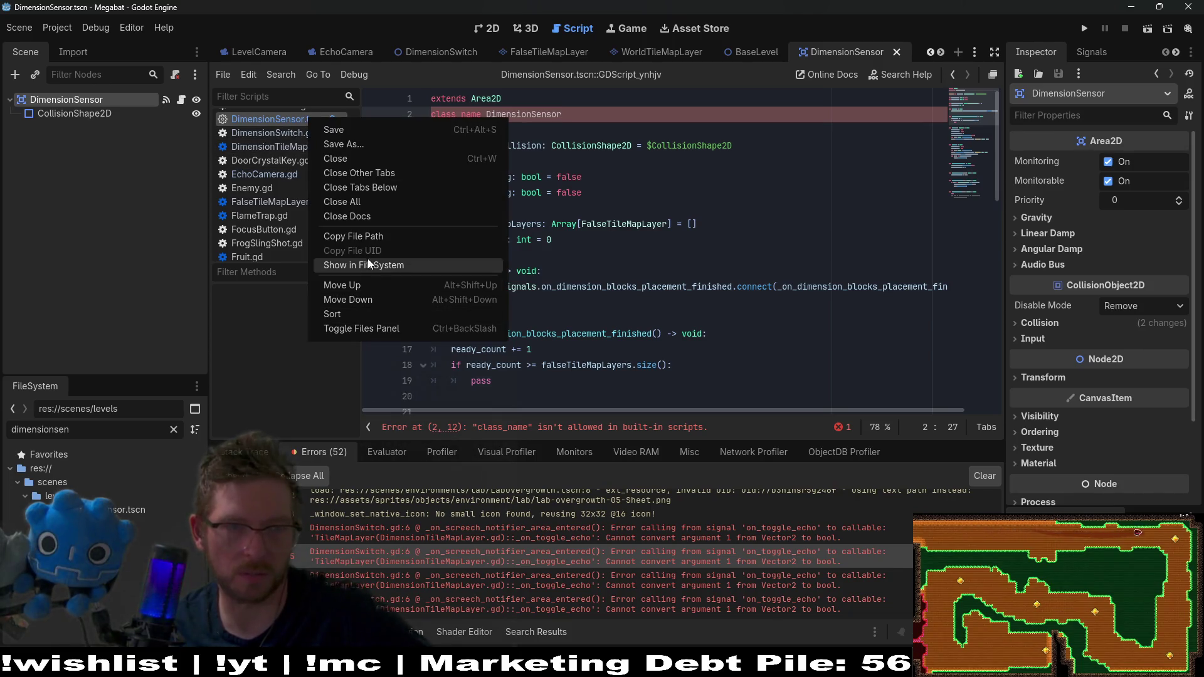
pyautogui.click(356, 159)
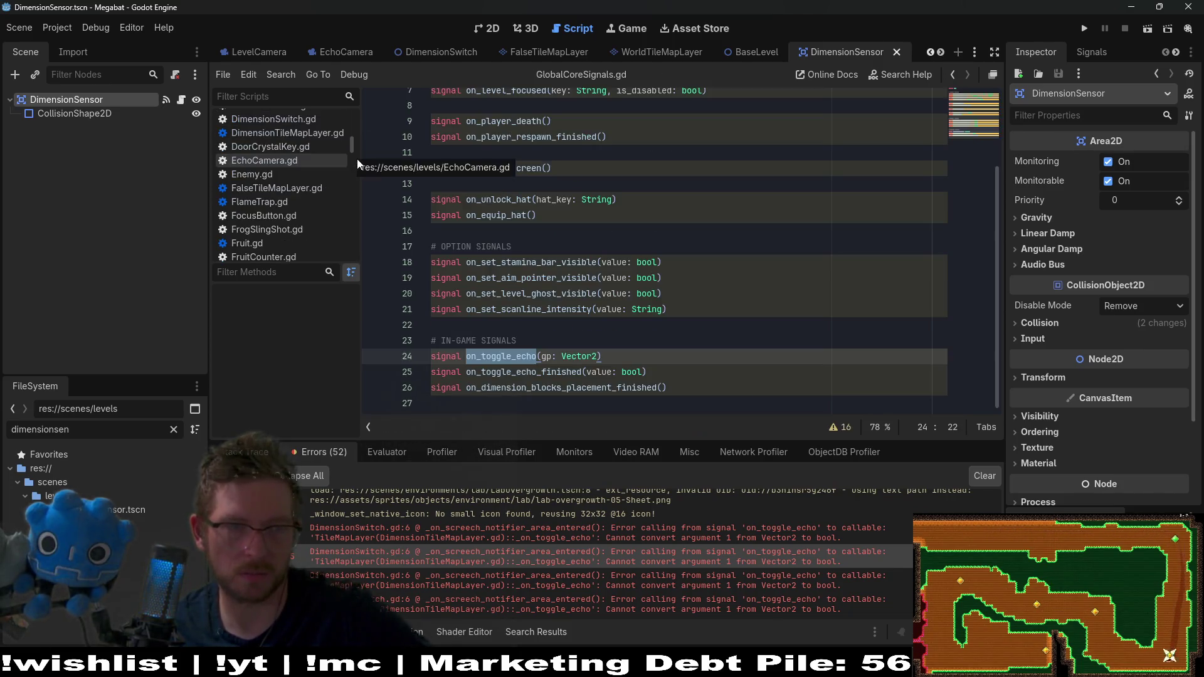
pyautogui.scroll(7, 496, 51)
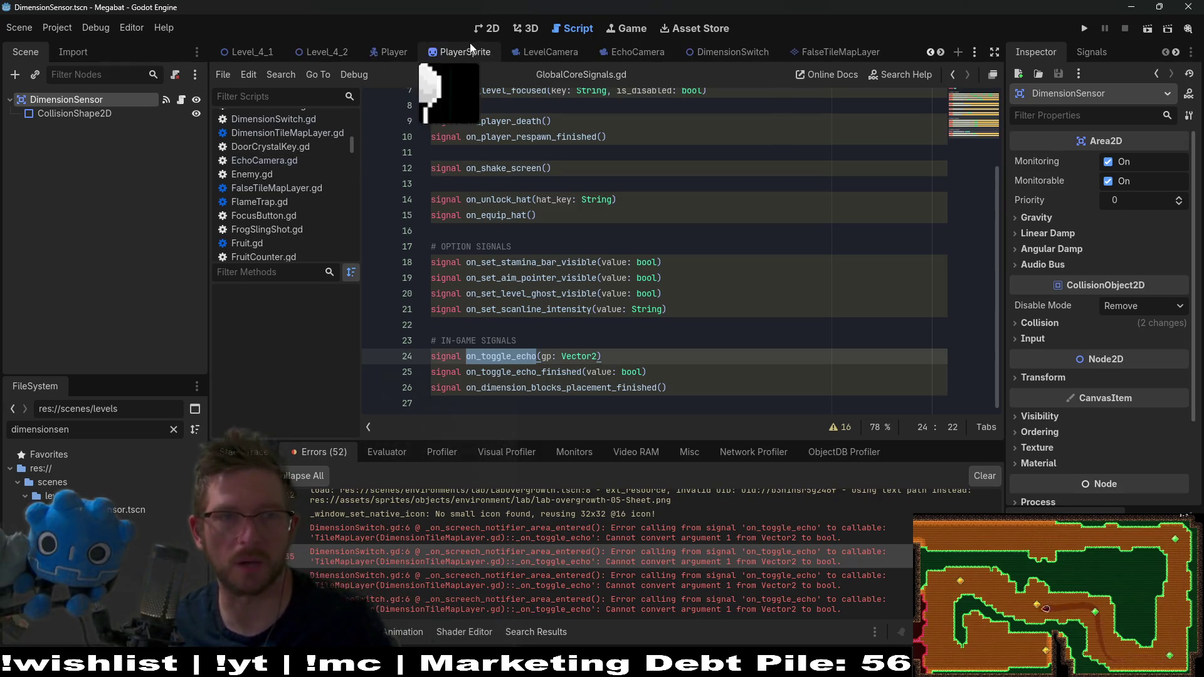
# Step: Return to Level_4_2 and open DimensionTileMapLayer.gd from its node in the Scene dock
pyautogui.click(510, 52)
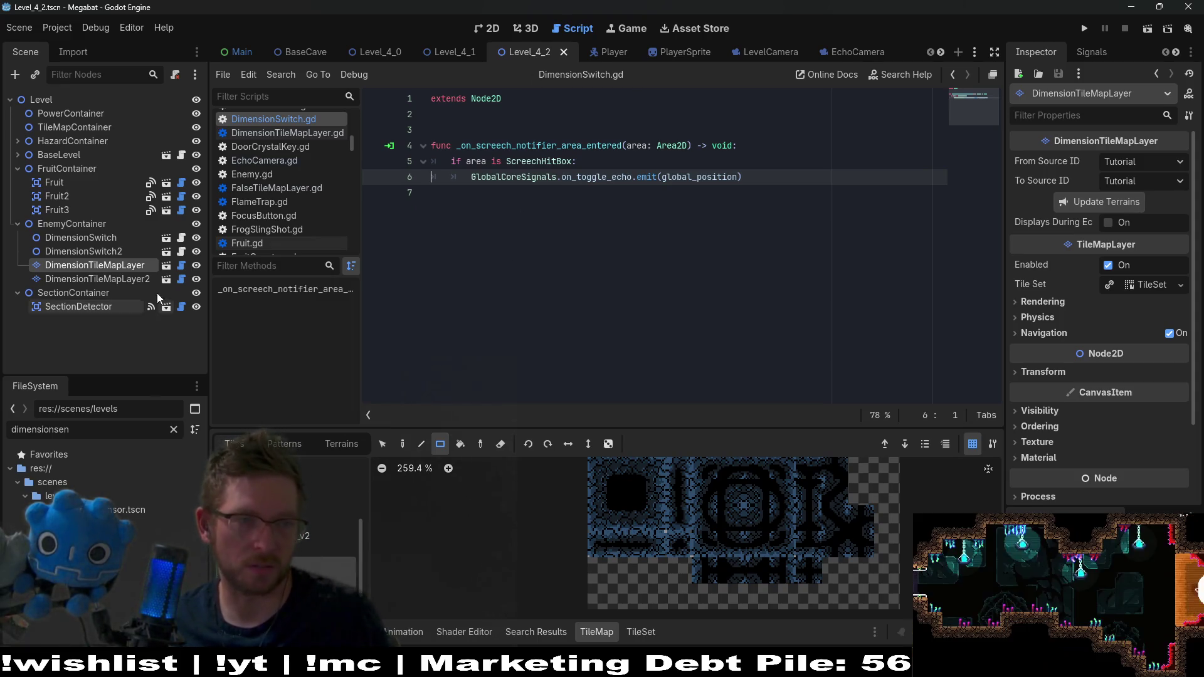
pyautogui.click(141, 266)
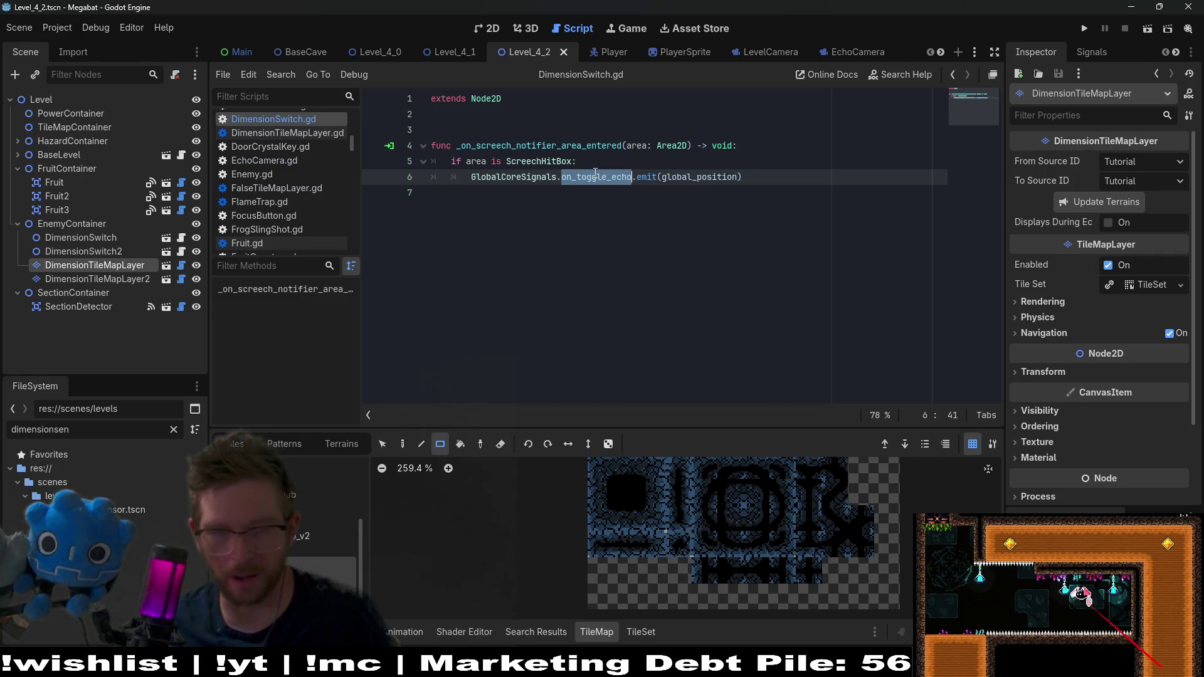
pyautogui.moveTo(595, 175)
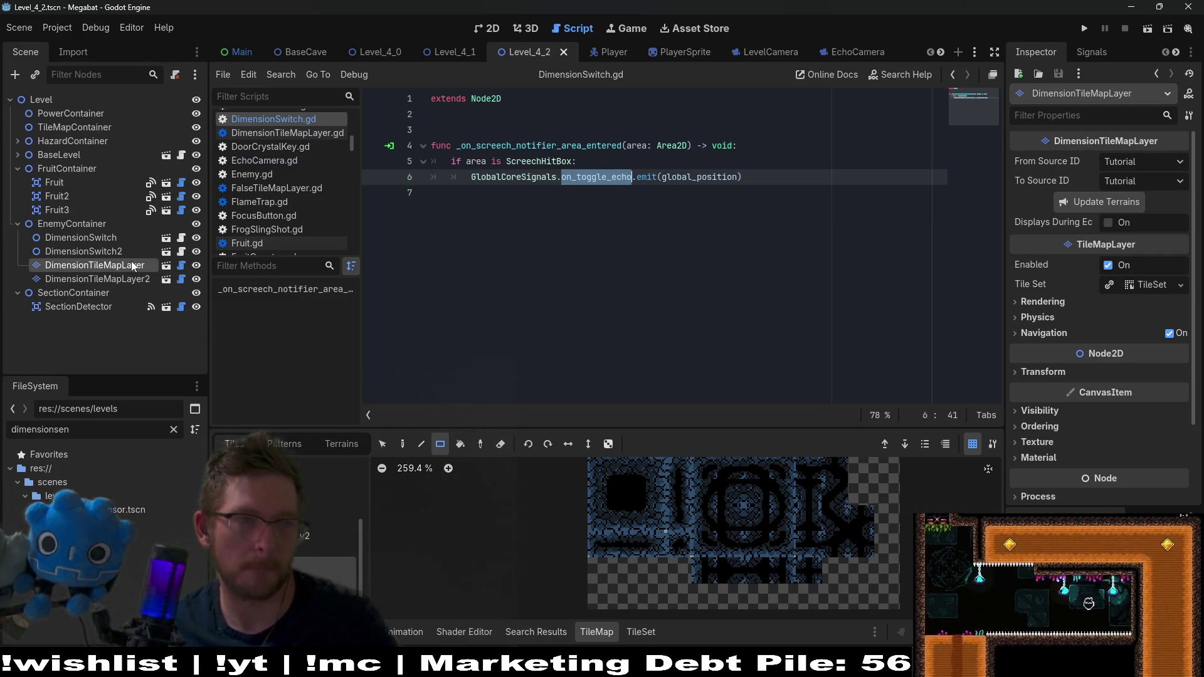
pyautogui.click(181, 266)
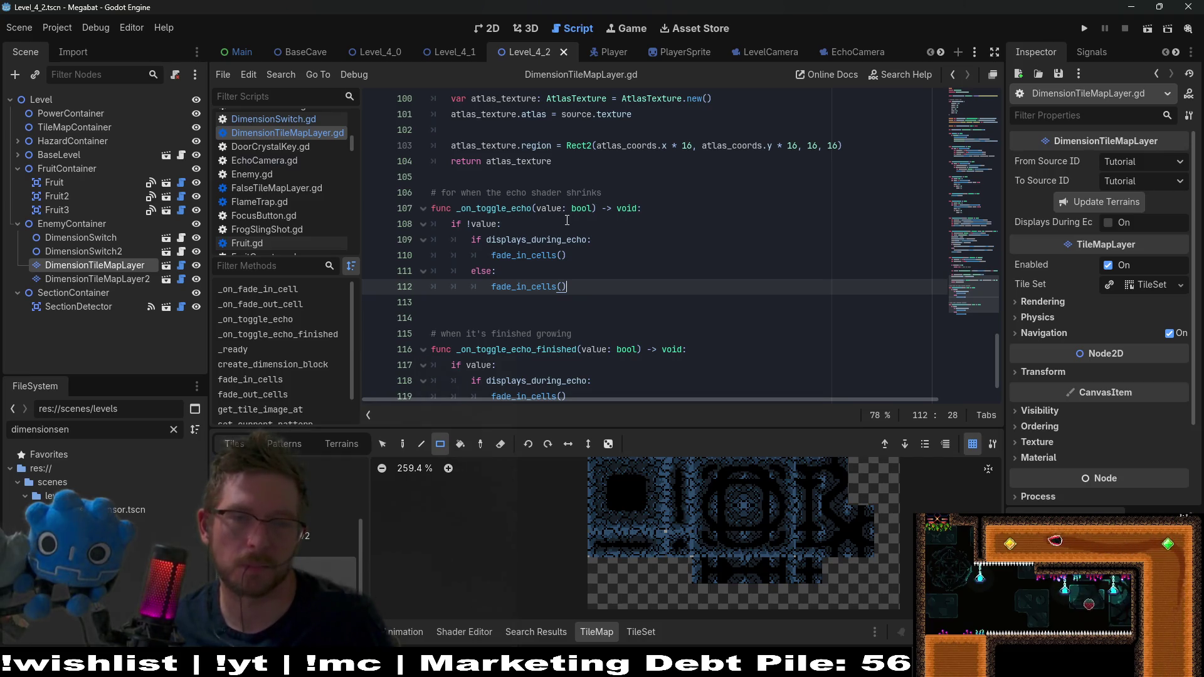
# Step: Delete the 'if !value:' line in _on_toggle_echo and unindent the displays_during_echo block beneath it
pyautogui.click(567, 221)
pyautogui.moveTo(675, 216); pyautogui.dragTo(653, 208)
pyautogui.press('BackSpace')
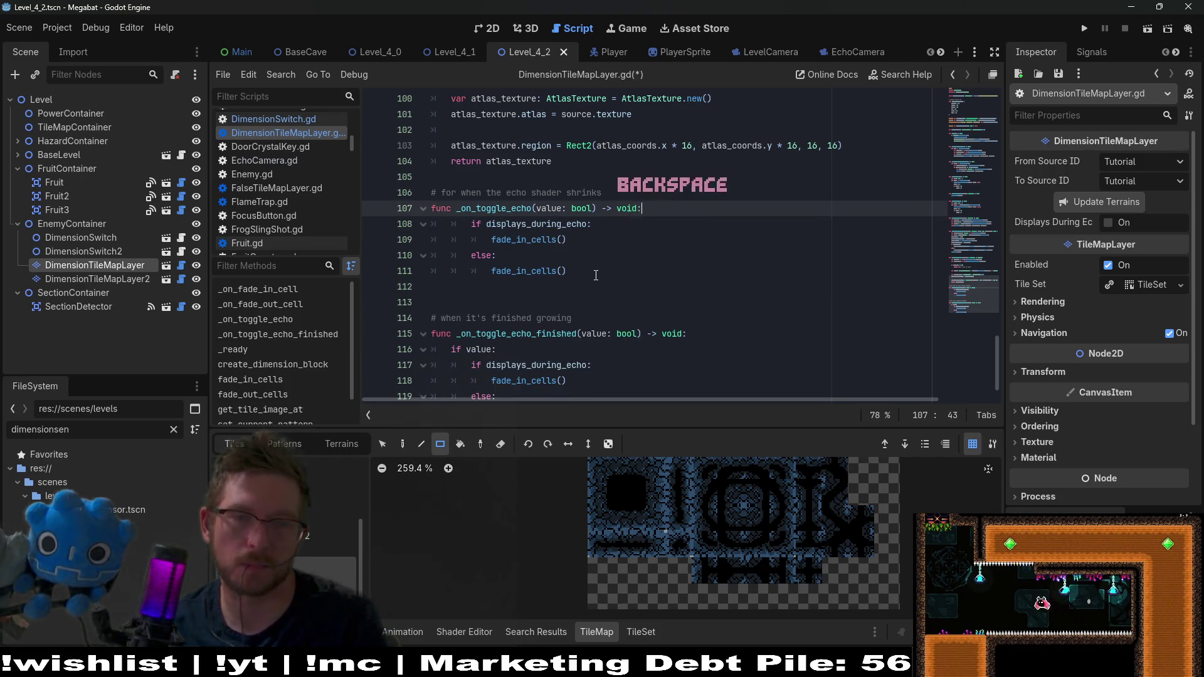
pyautogui.moveTo(567, 271); pyautogui.dragTo(362, 227)
pyautogui.hotkey('shift', 'Tab')
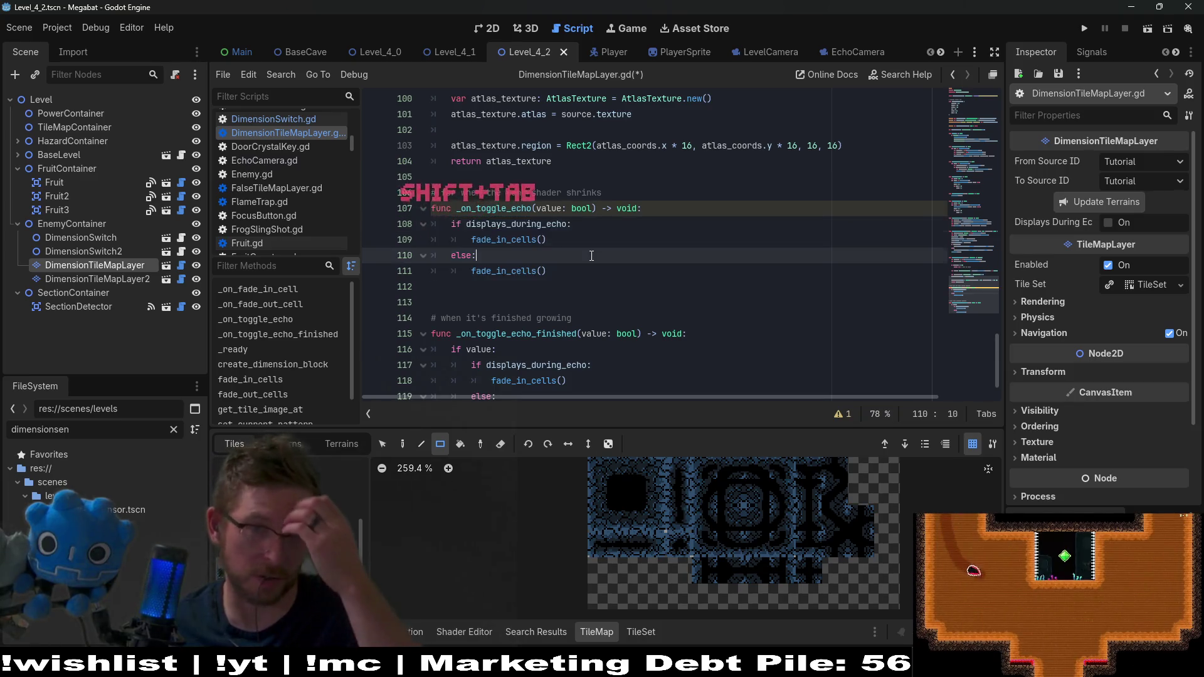
pyautogui.click(592, 255)
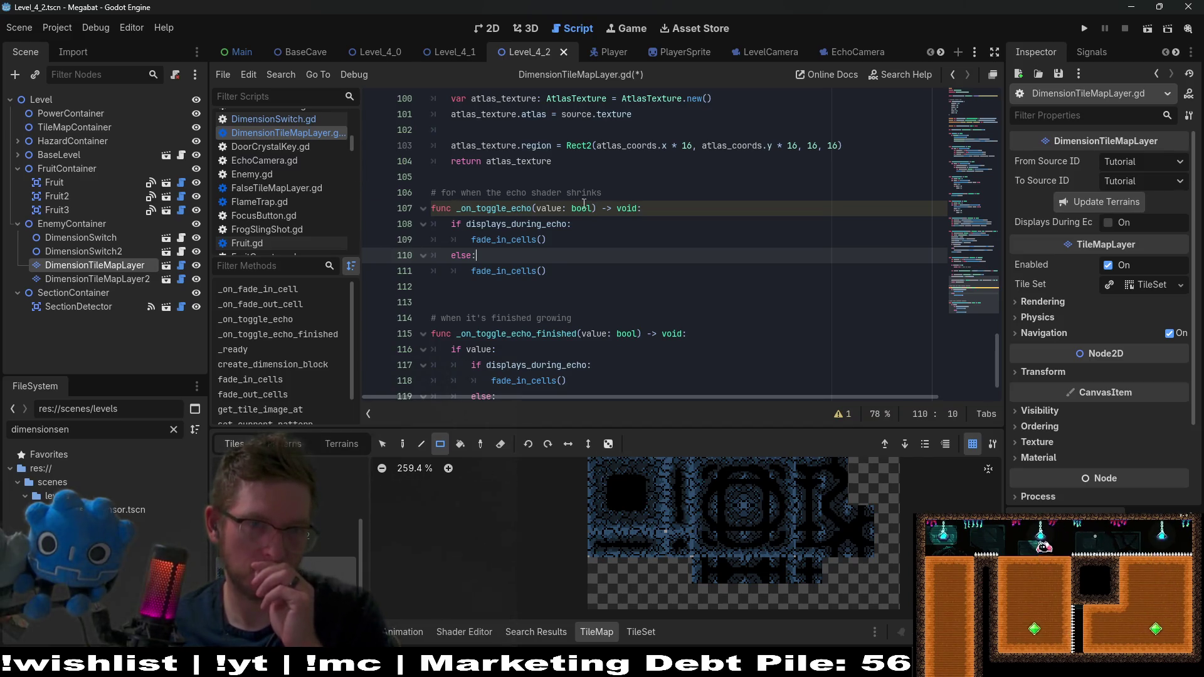
# Step: Compare the _on_toggle_echo and _on_toggle_echo_finished handlers, then go back to the EchoCamera scene
pyautogui.doubleClick(537, 208)
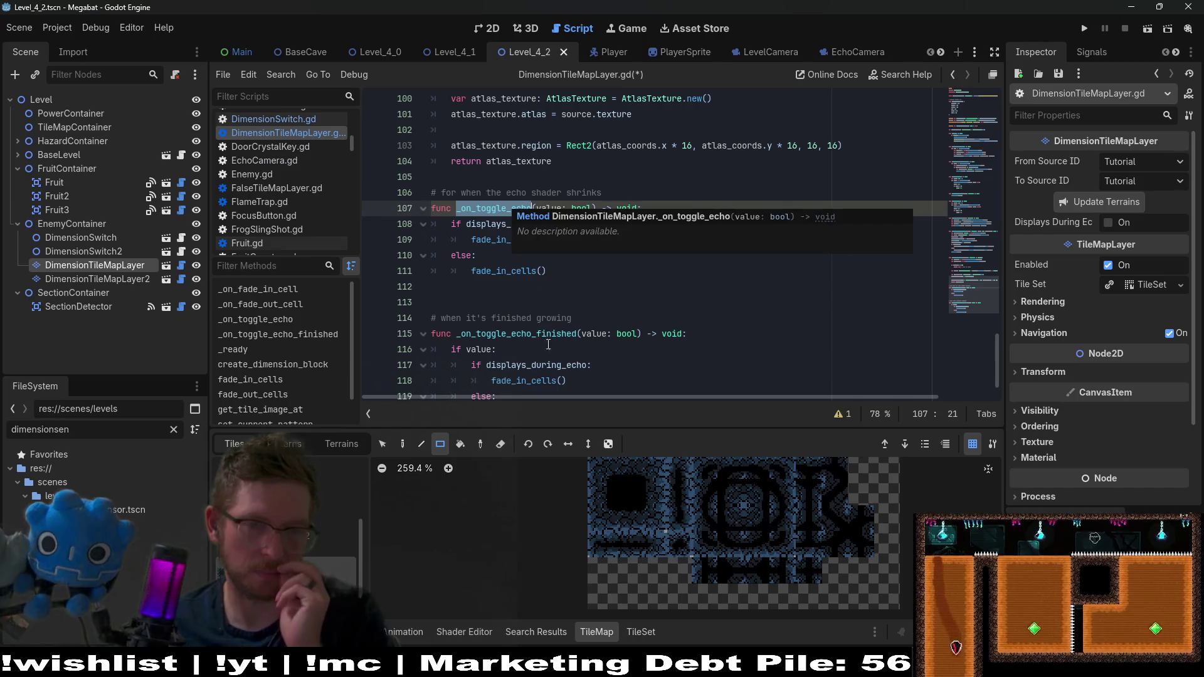
pyautogui.doubleClick(512, 333)
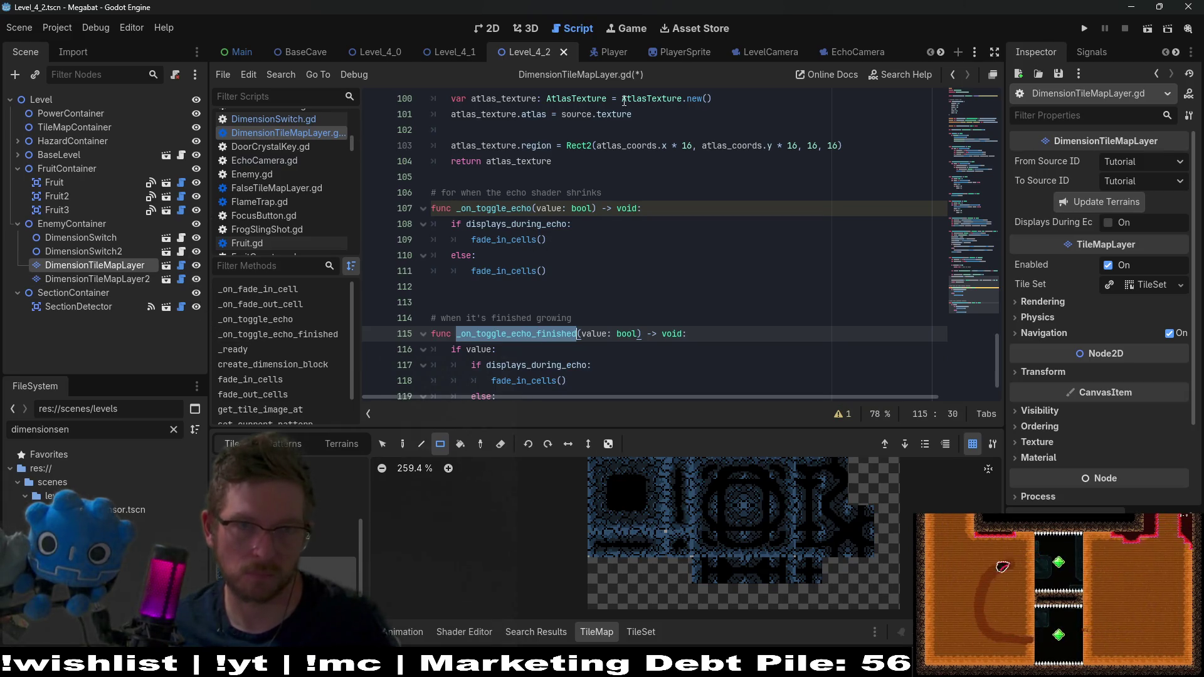
pyautogui.click(769, 49)
# Step: Add 'signal on_toggle_echo_started(value: bool)' below on_toggle_echo in GlobalCoreSignals.gd and save
pyautogui.click(840, 54)
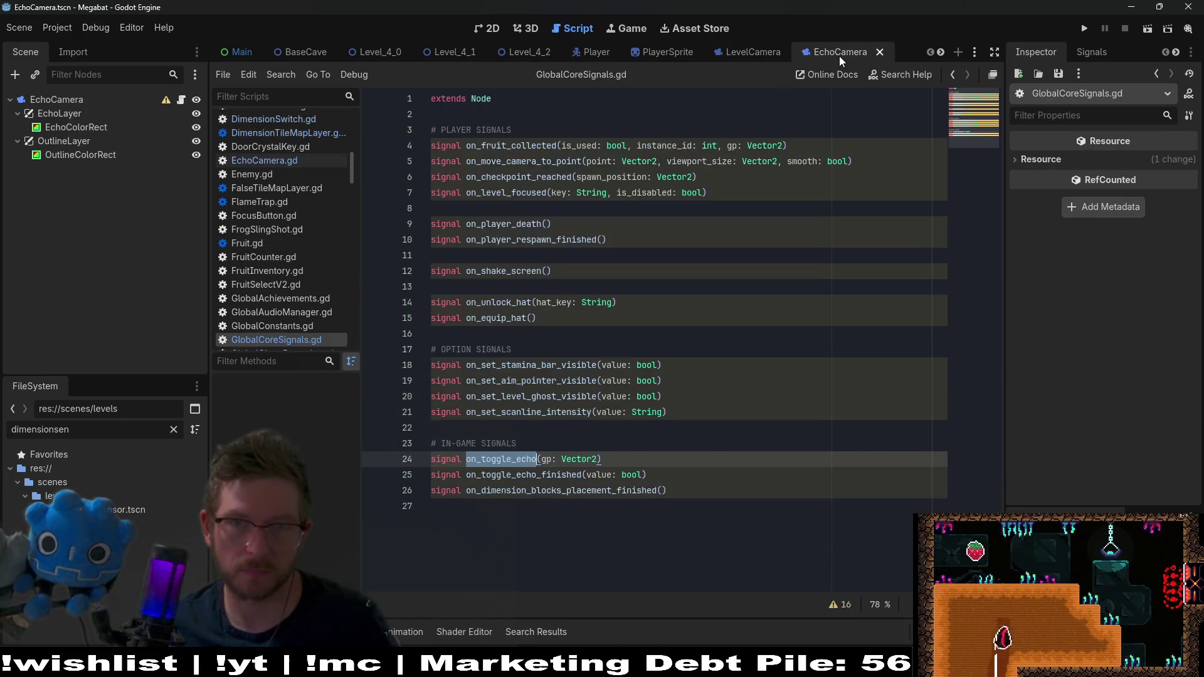
pyautogui.click(653, 458)
pyautogui.press('Return')
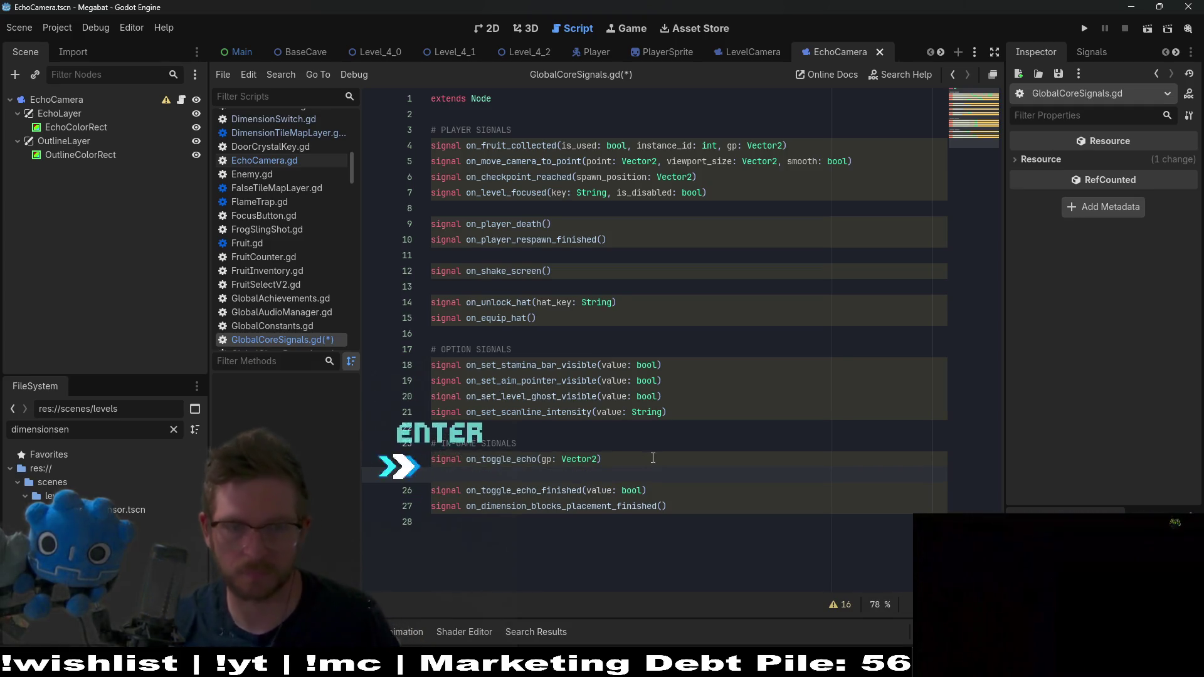
pyautogui.write('signal s')
pyautogui.press('BackSpace')
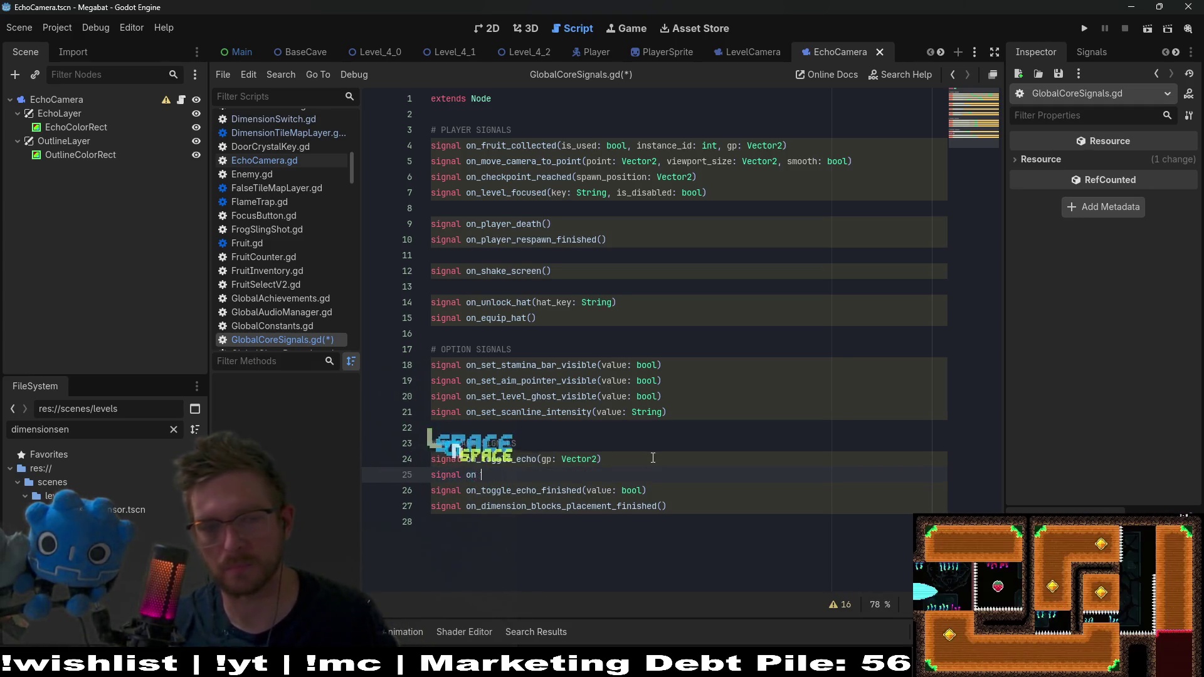
pyautogui.write('on_toggle_echo_')
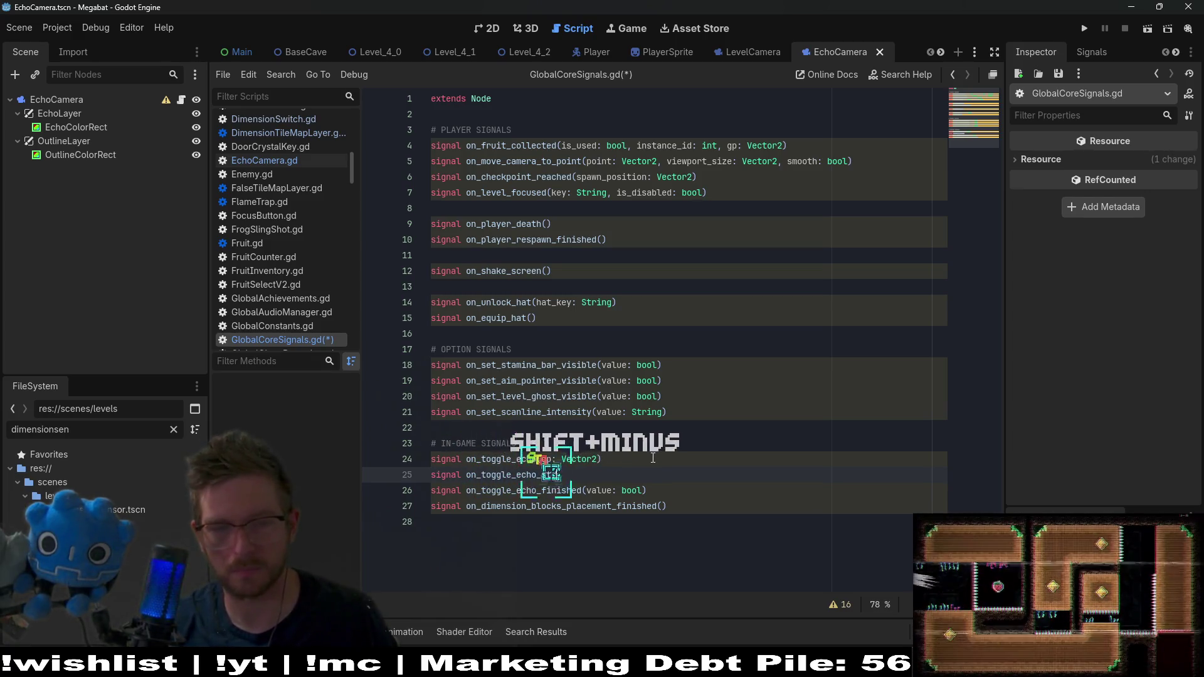
pyautogui.write('started(')
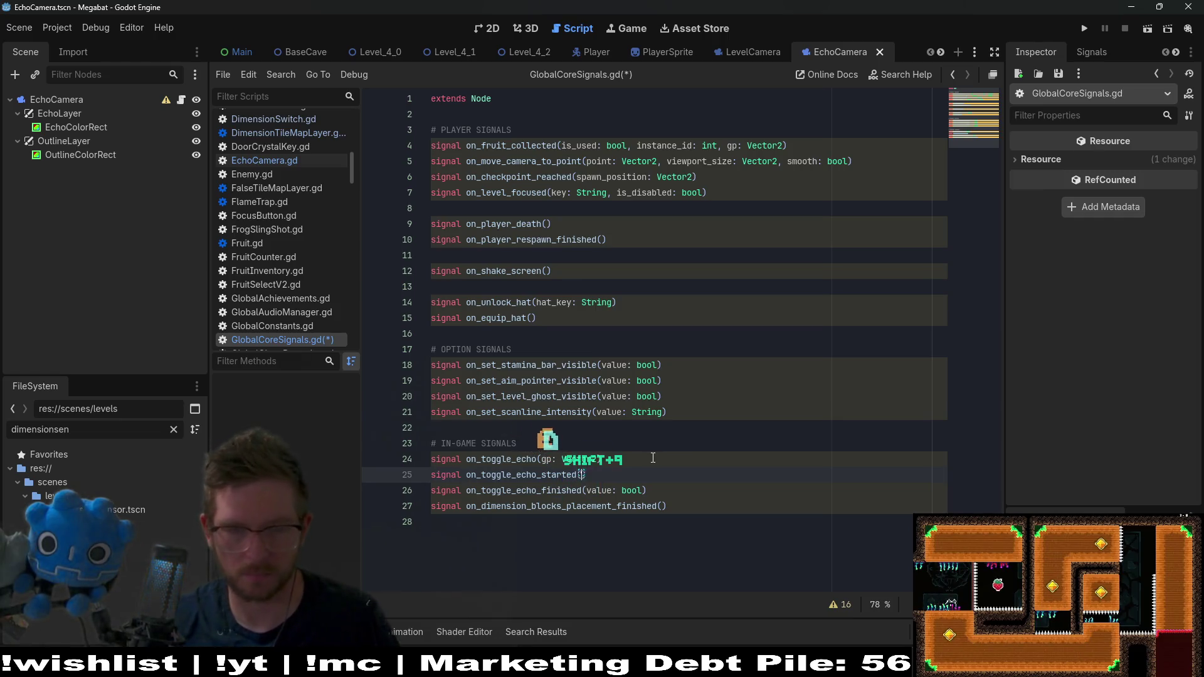
pyautogui.write('value: bool')
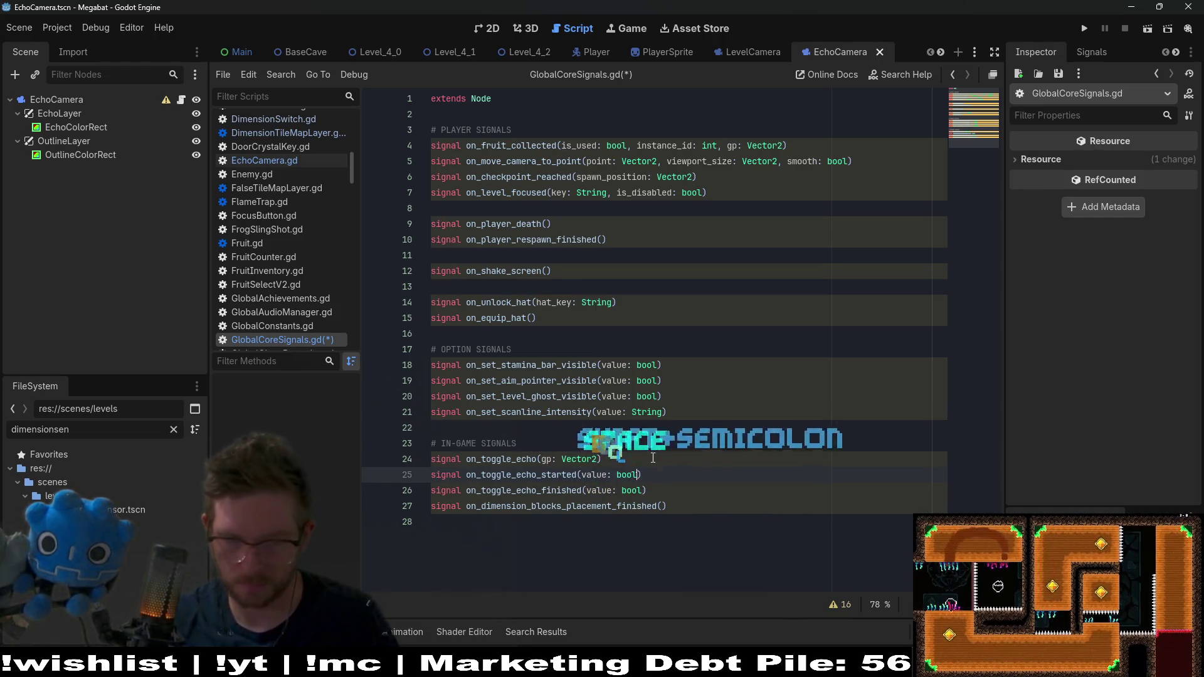
pyautogui.hotkey('ctrl', 's')
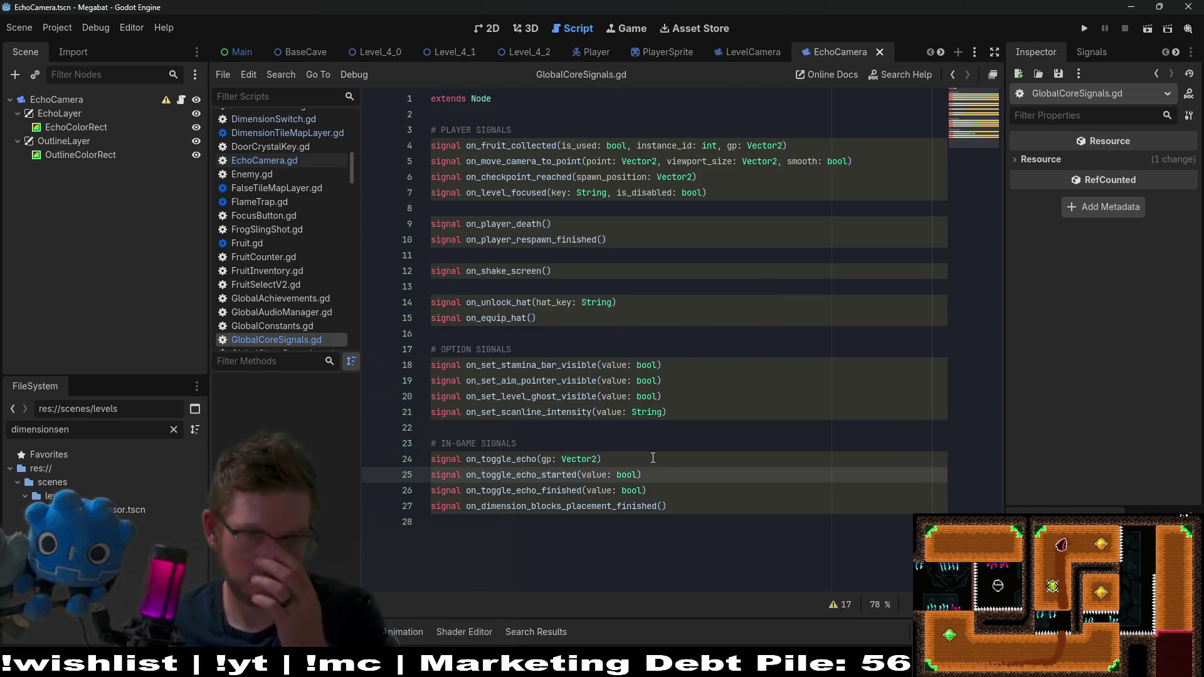
pyautogui.doubleClick(516, 475)
pyautogui.hotkey('ctrl', 'c')
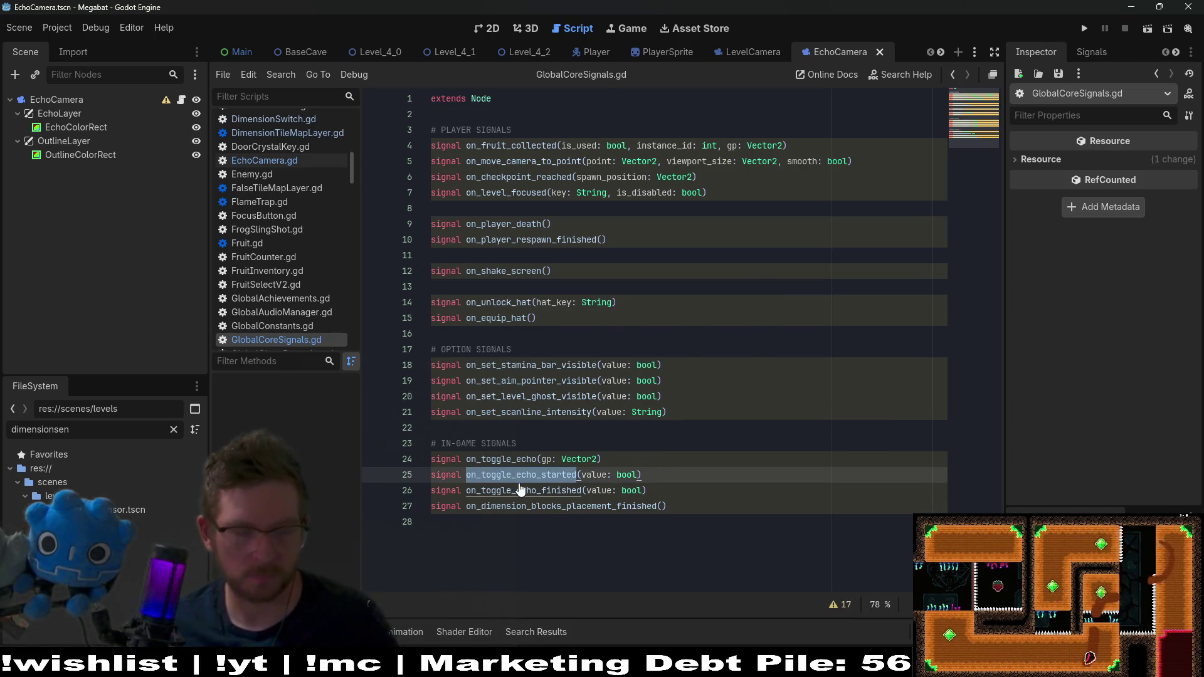
# Step: Open EchoCamera.gd and read through set_is_active and its _echo_toggle_tween_finished tween connection
pyautogui.click(182, 100)
pyautogui.scroll(-7, 679, 274)
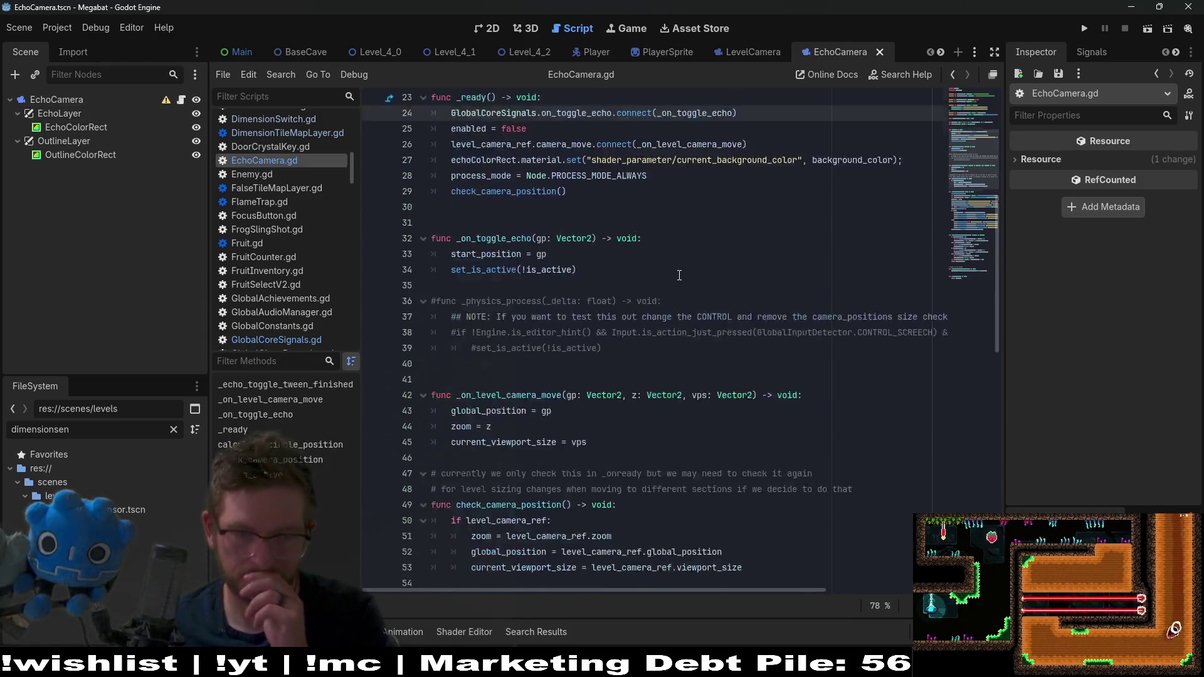
pyautogui.scroll(-4, 680, 274)
pyautogui.scroll(-2, 679, 275)
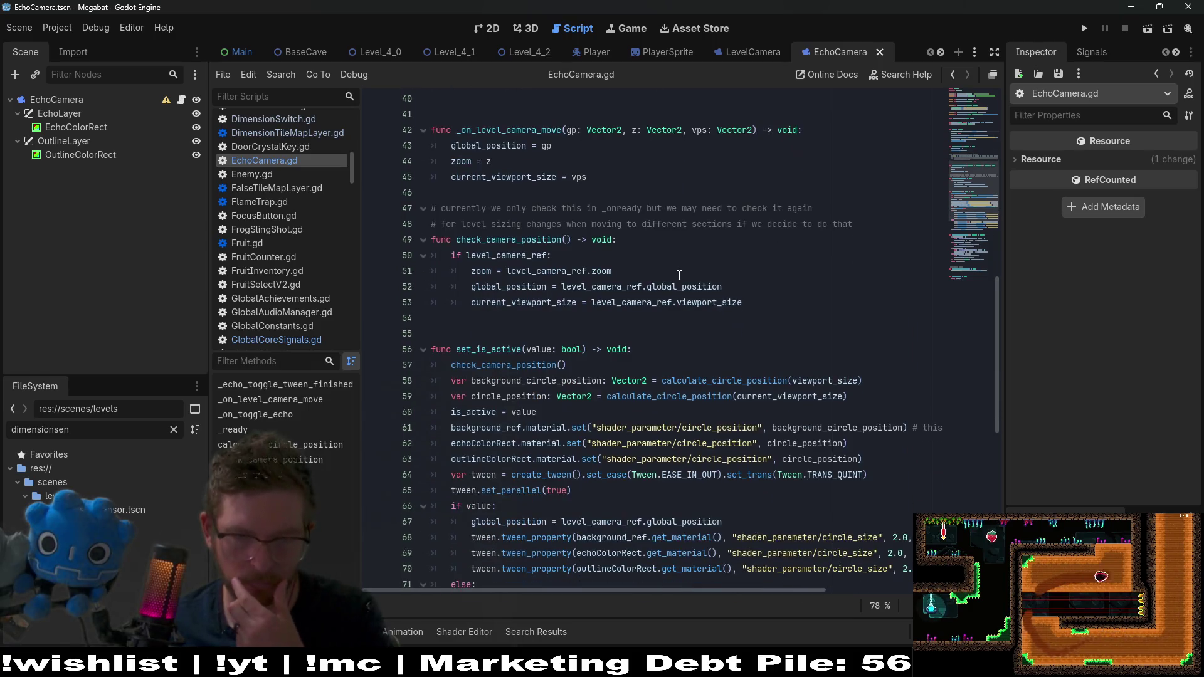
pyautogui.scroll(-1, 680, 275)
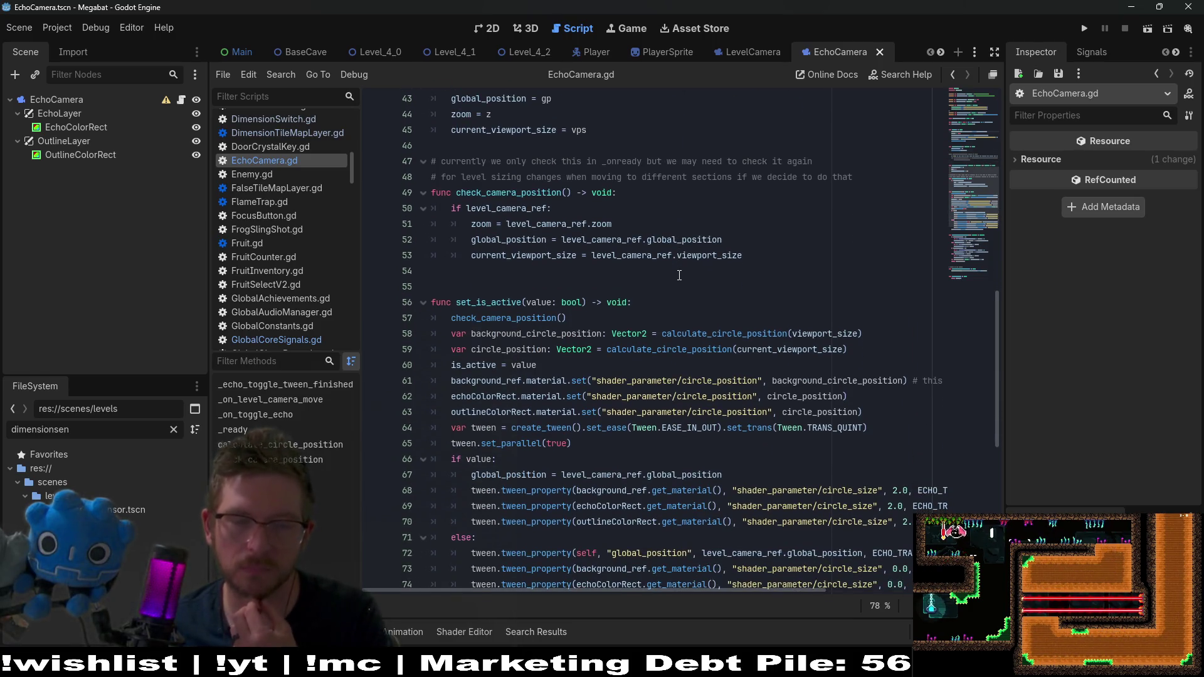
pyautogui.scroll(-2, 680, 275)
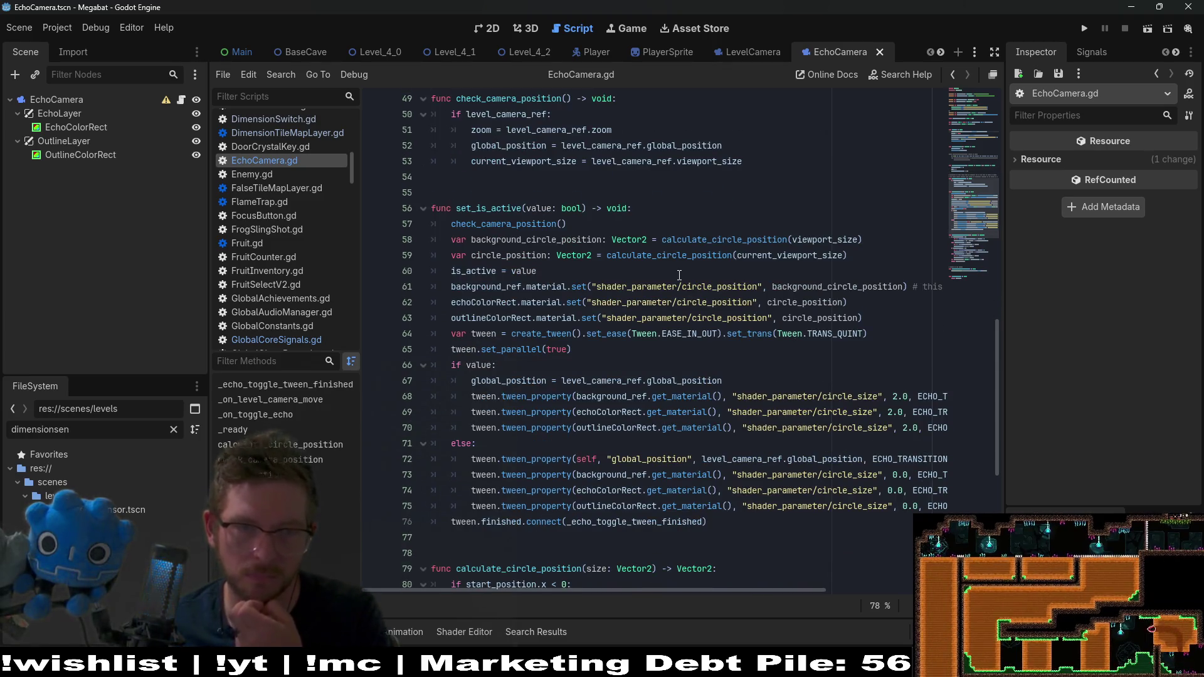
pyautogui.scroll(-2, 679, 275)
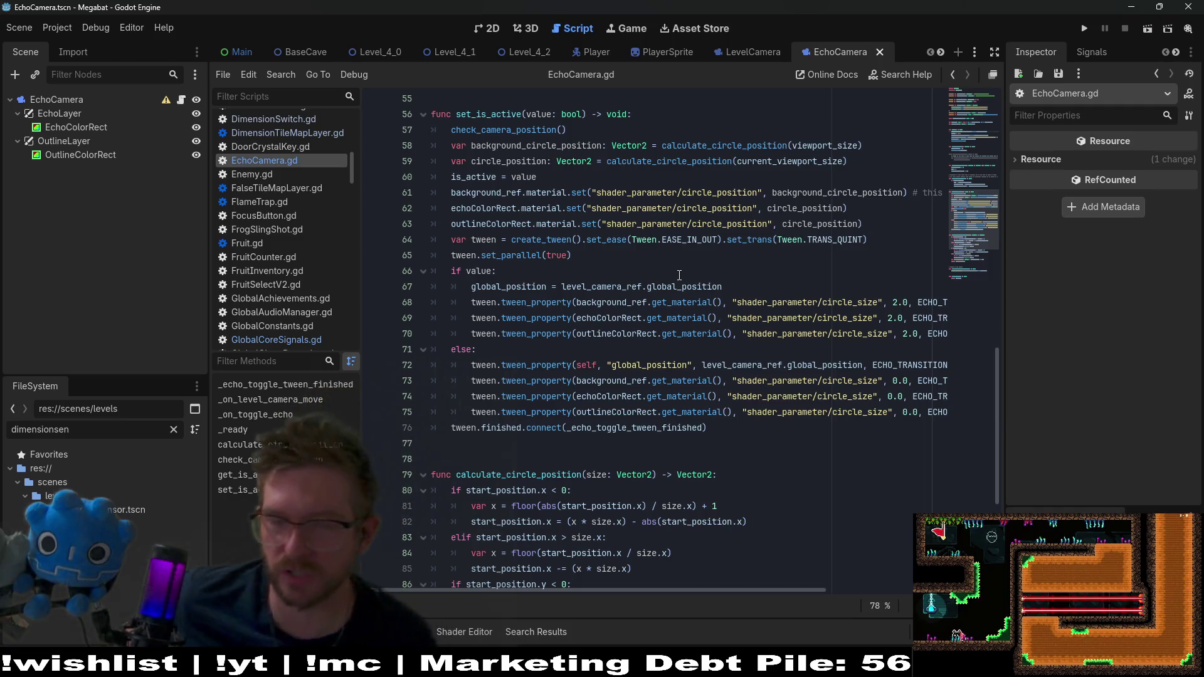
pyautogui.scroll(-3, 680, 275)
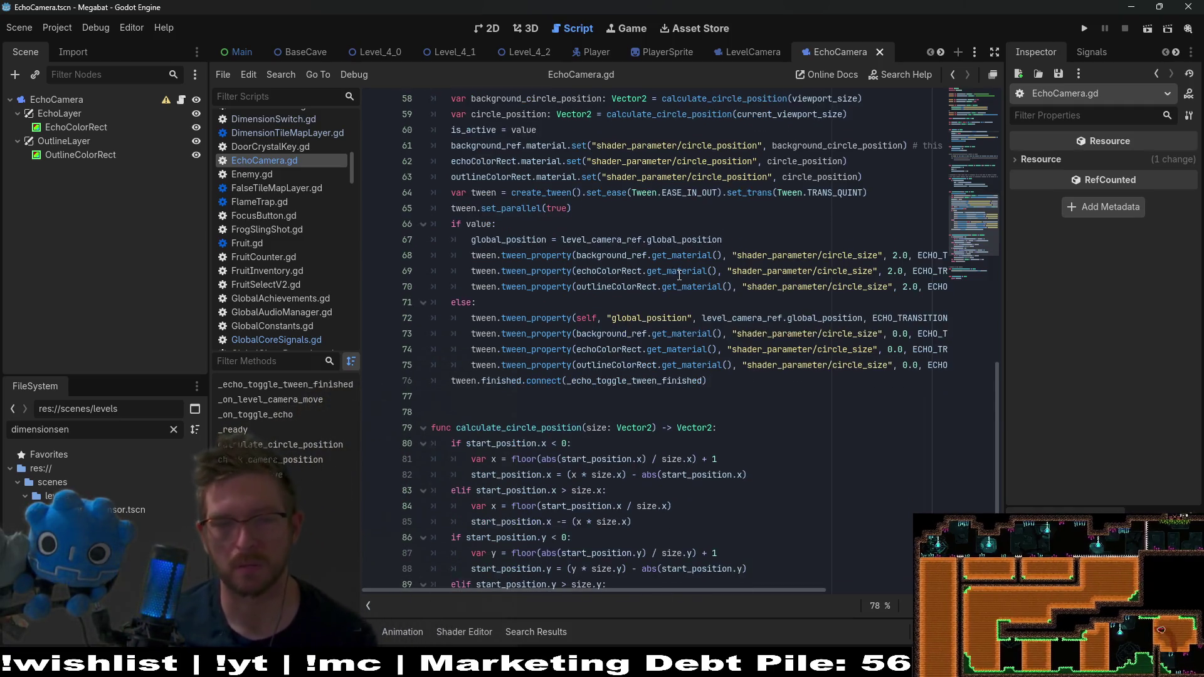
pyautogui.doubleClick(631, 286)
pyautogui.scroll(-3, 629, 285)
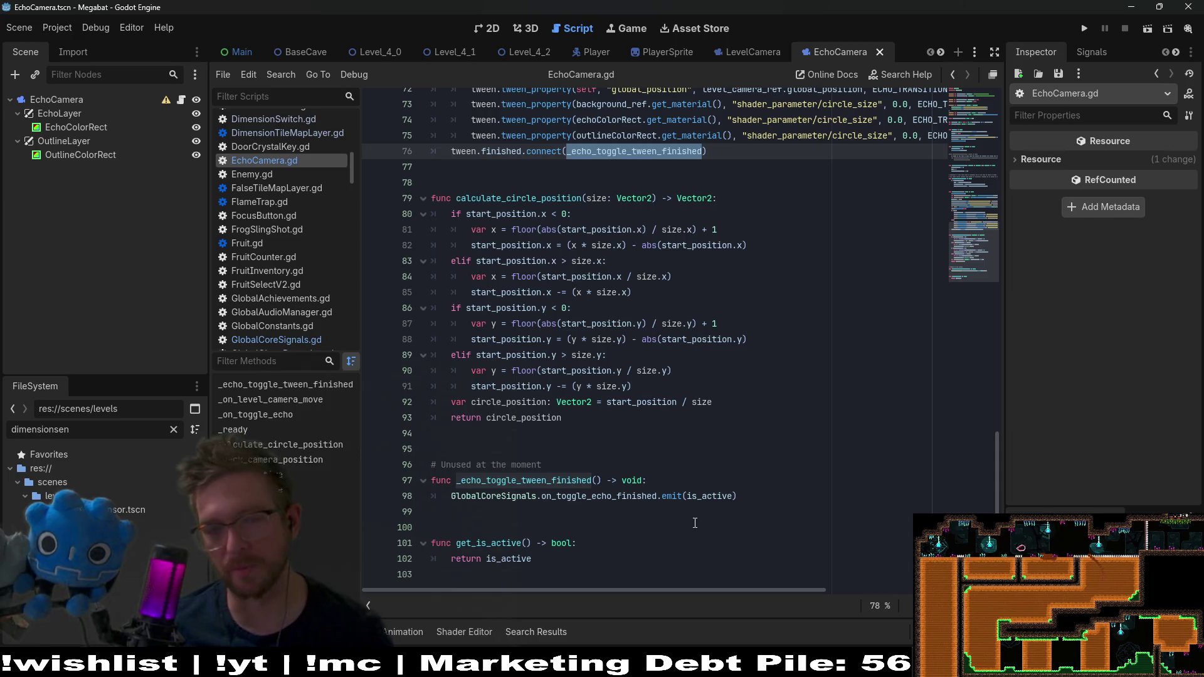
pyautogui.scroll(6, 716, 267)
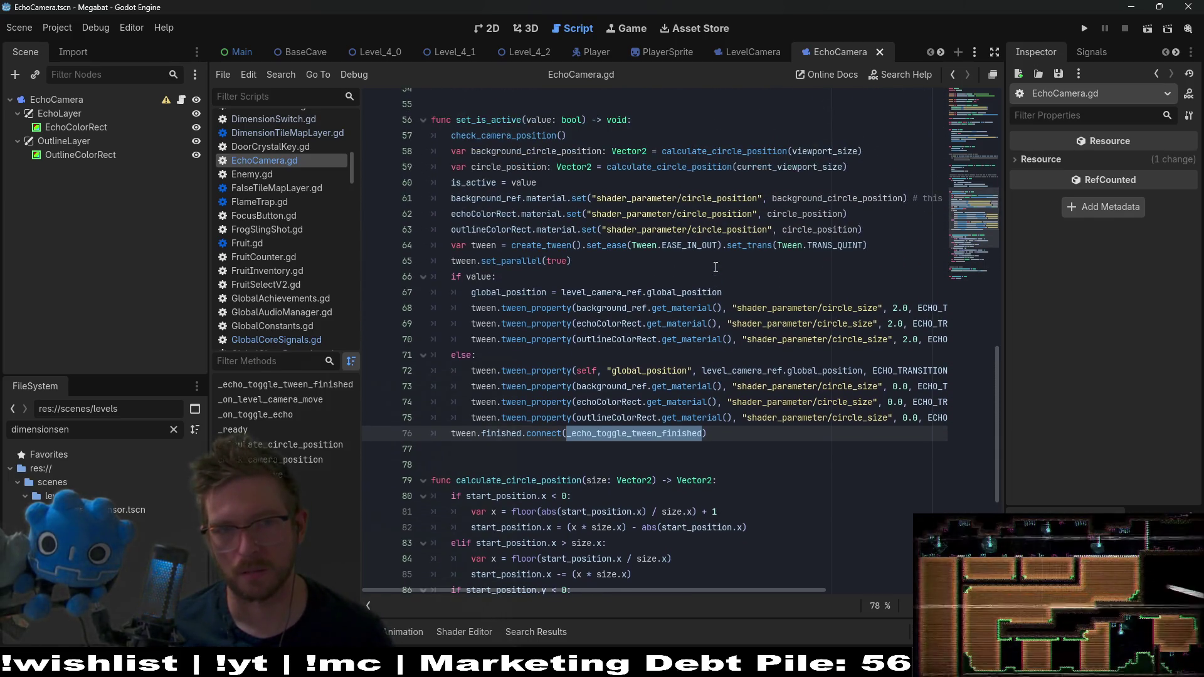
pyautogui.click(627, 136)
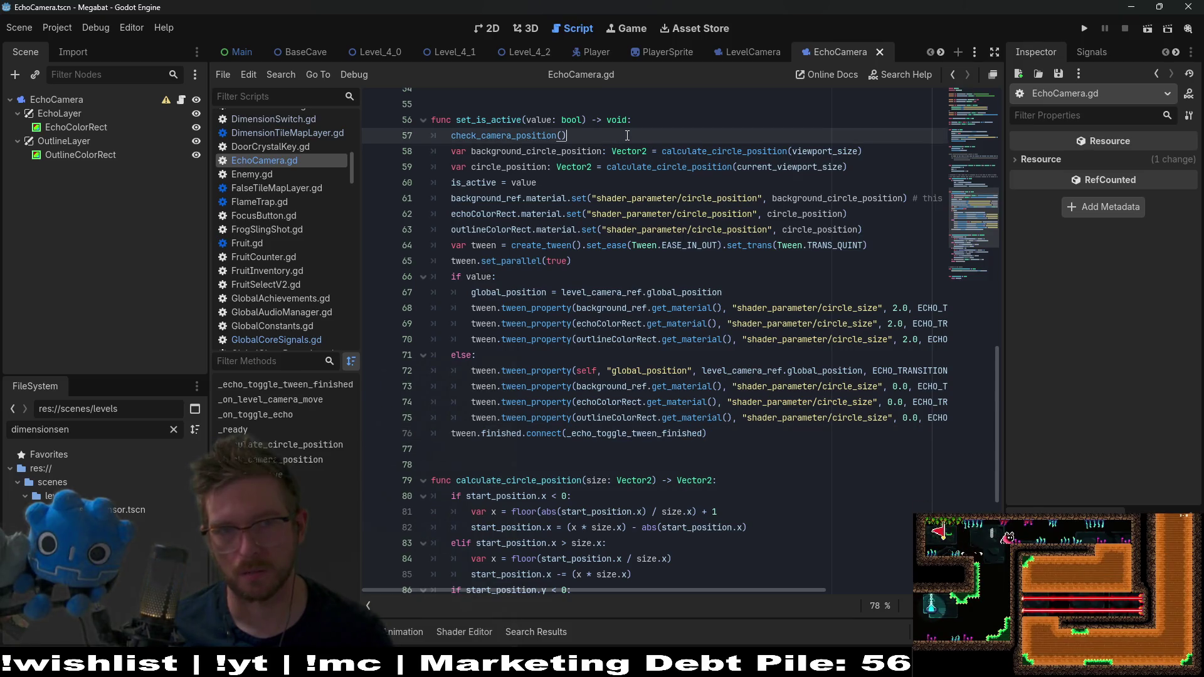
pyautogui.click(569, 179)
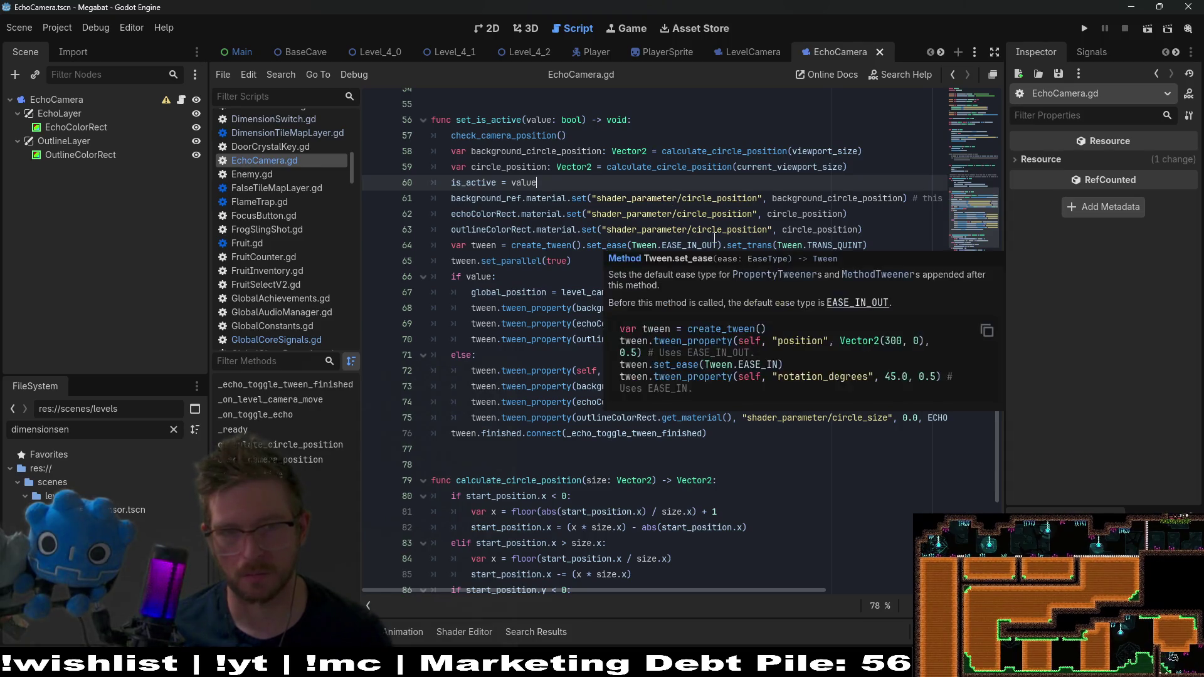
pyautogui.click(875, 218)
# Step: Start a new line after the is_active assignment, autocompleting GlobalCoreSignals
pyautogui.click(578, 182)
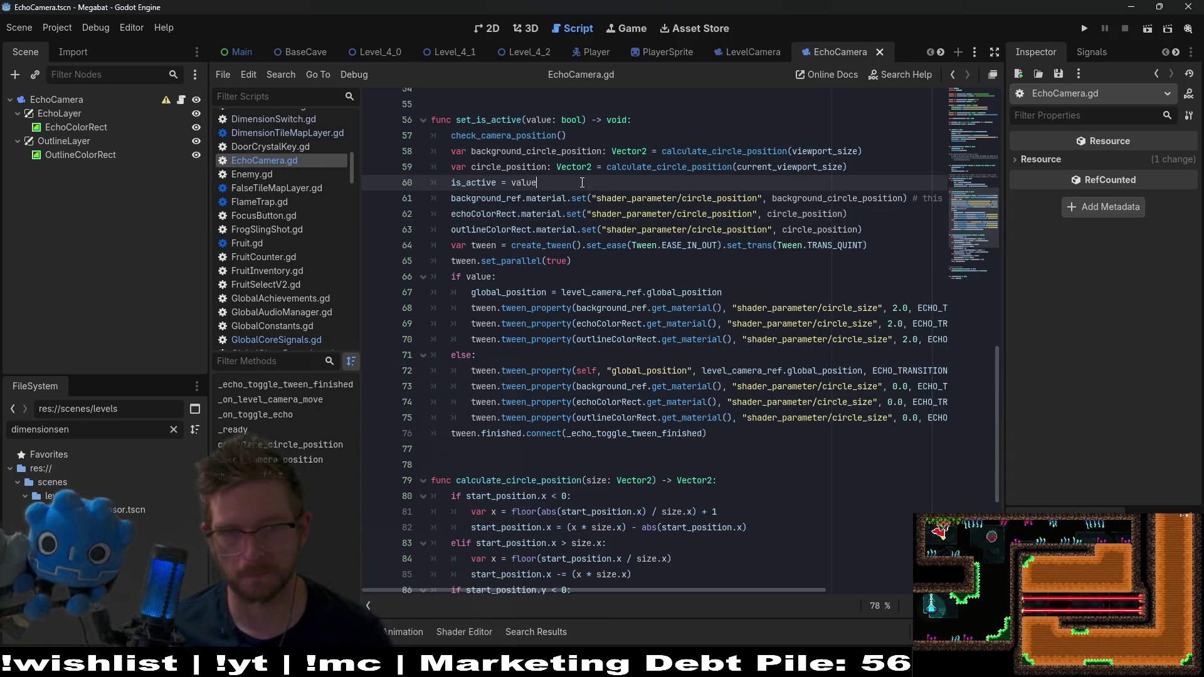
pyautogui.press('Return')
pyautogui.hotkey('ctrl', 'v')
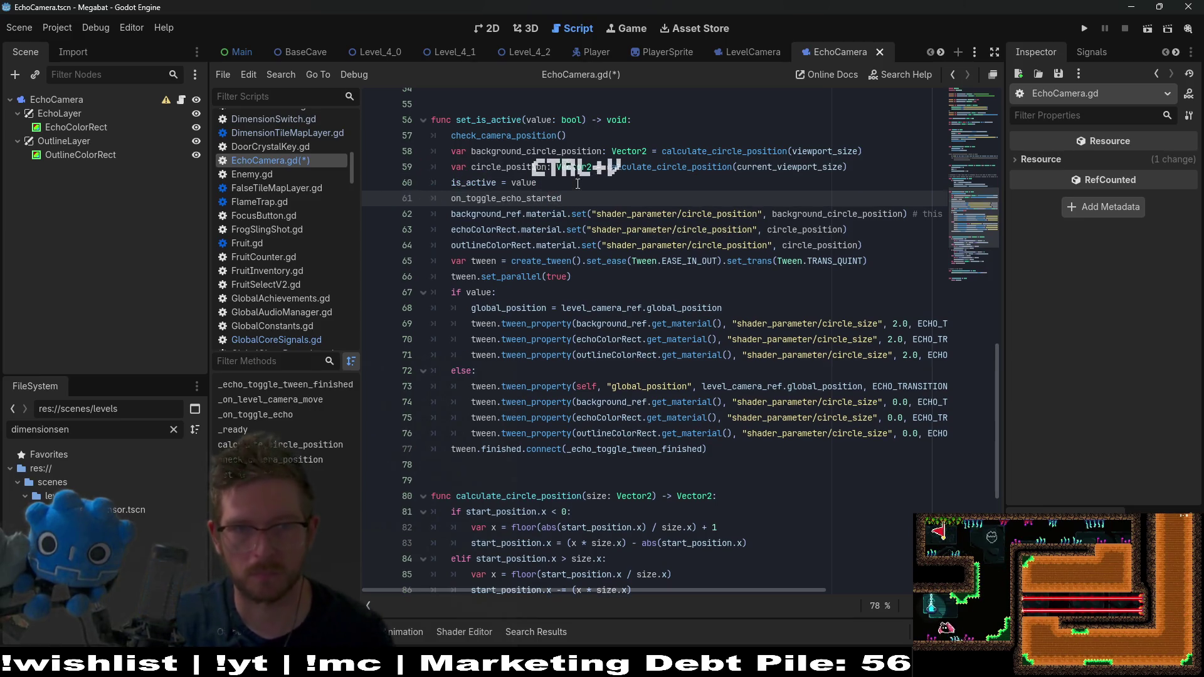
pyautogui.hotkey('ctrl', 'z')
pyautogui.write('Global')
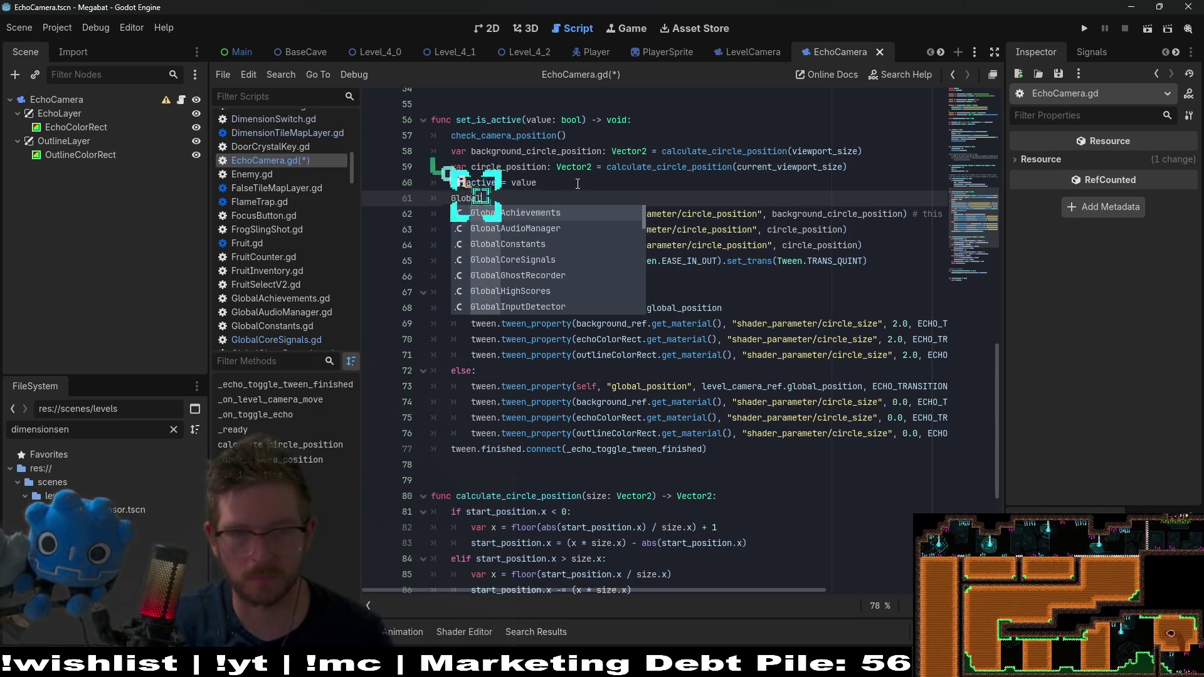
pyautogui.press('BackSpace')
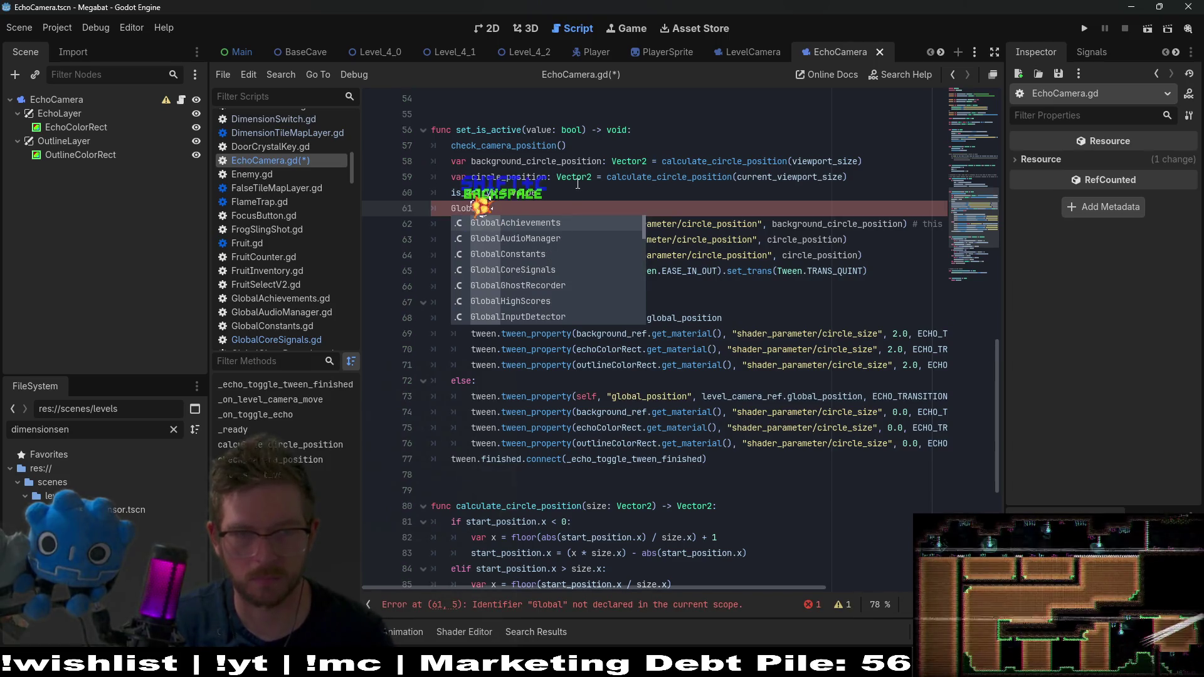
pyautogui.write('Si')
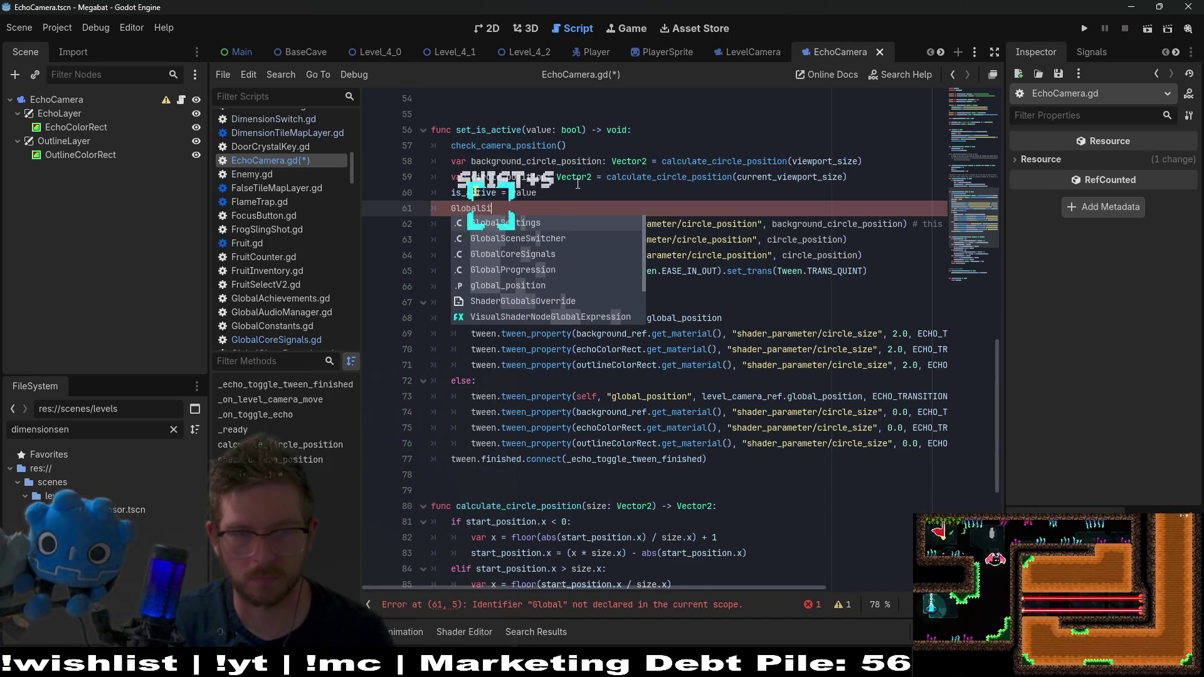
pyautogui.press('BackSpace')
pyautogui.press('BackSpace')
pyautogui.write('Co')
pyautogui.press('Return')
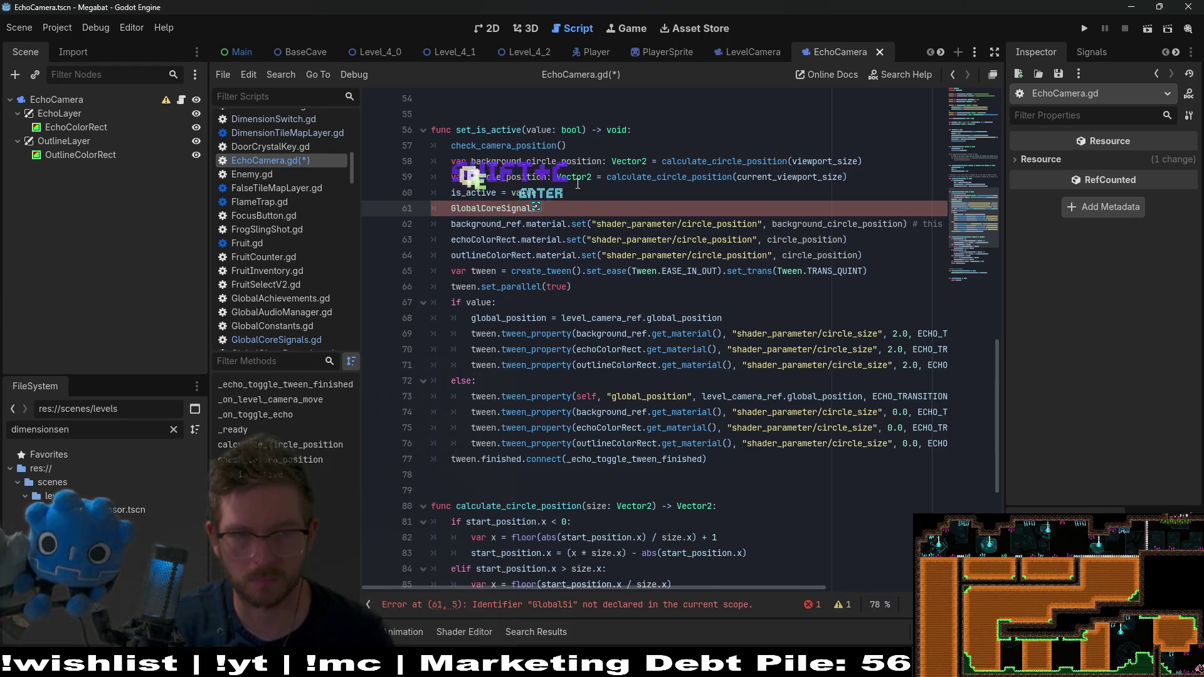
# Step: Complete the line as GlobalCoreSignals.on_toggle_echo_started.emit(is_active) and save EchoCamera.gd
pyautogui.write('.')
pyautogui.write('on_toggle_echo_started')
pyautogui.write('(is_a')
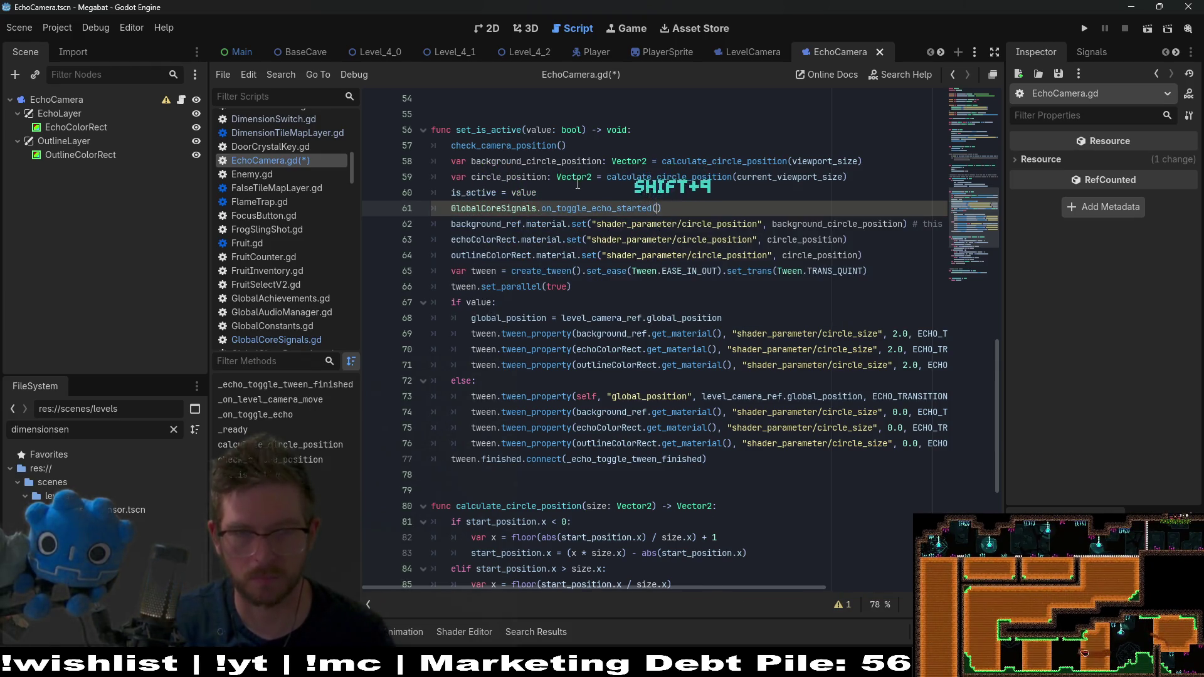
pyautogui.write('ctive)')
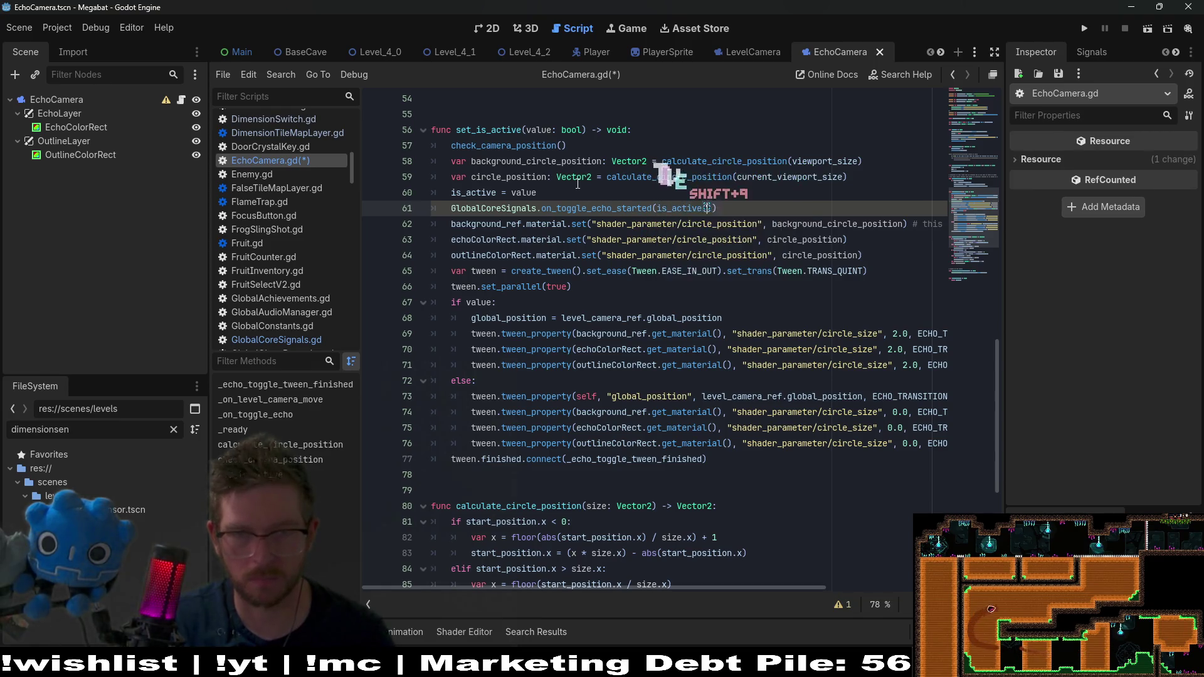
pyautogui.press('BackSpace')
pyautogui.write(')')
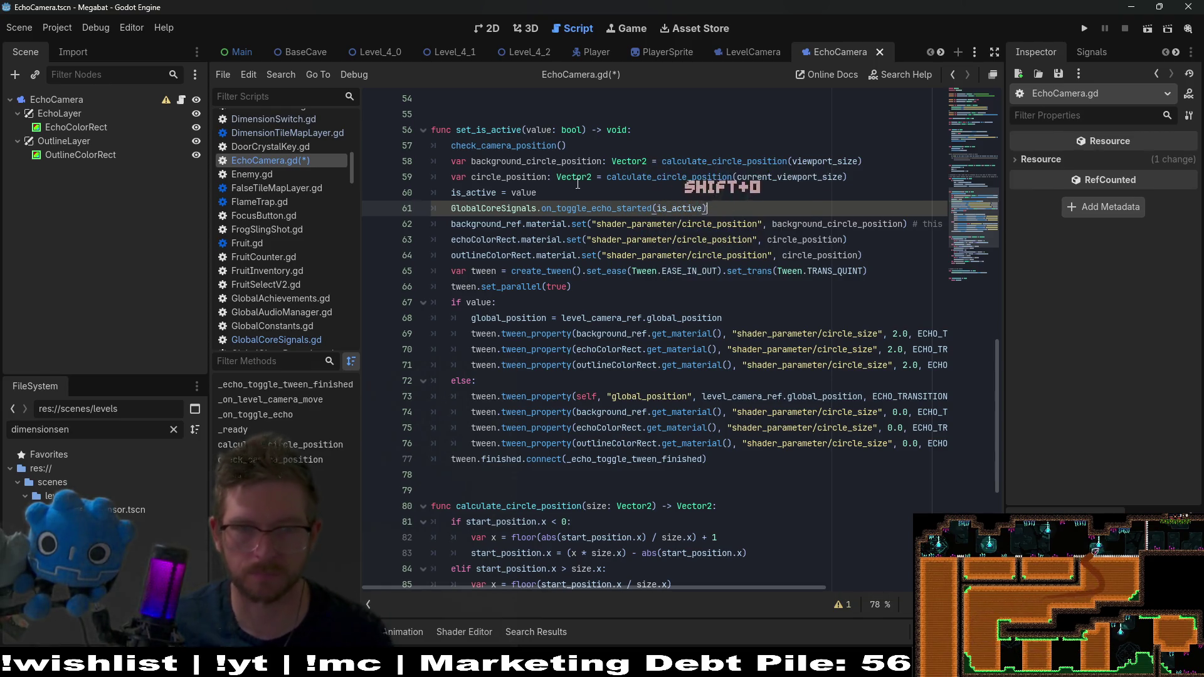
pyautogui.click(657, 208)
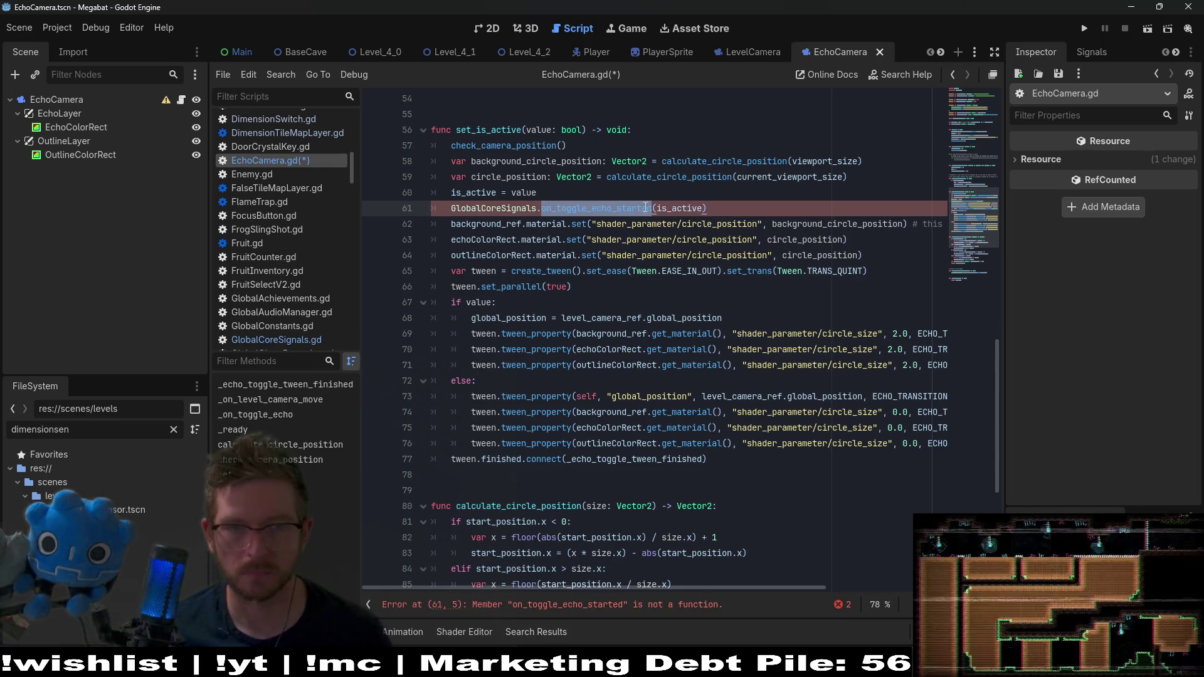
pyautogui.write('.emit')
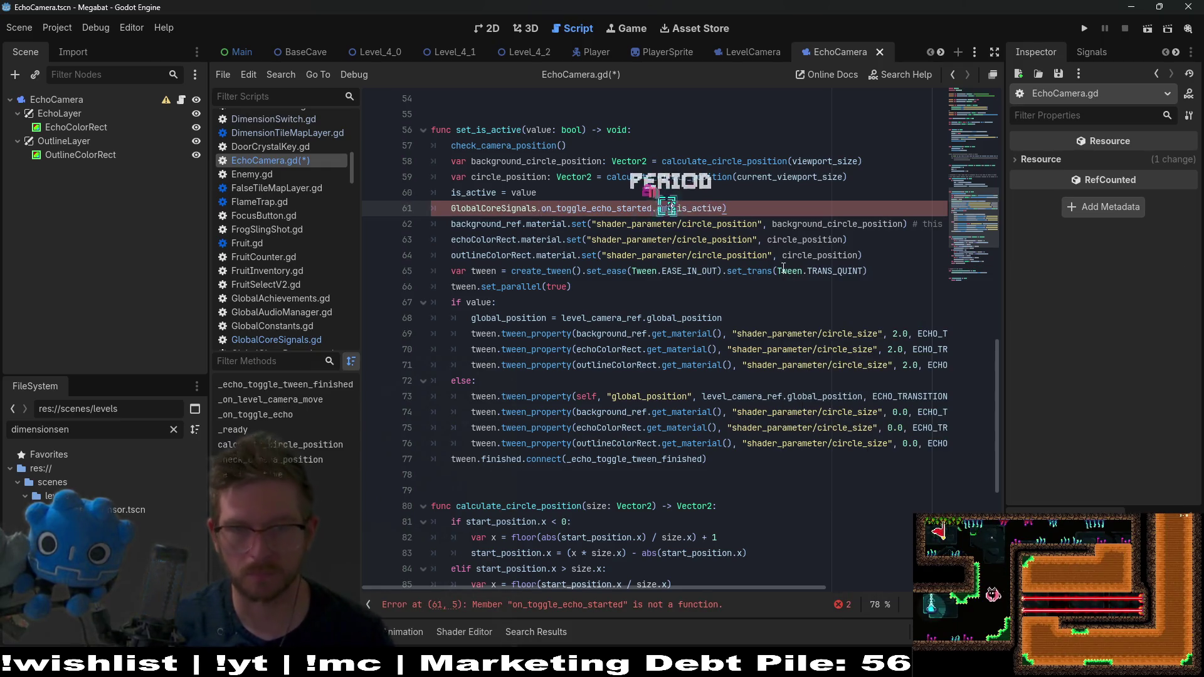
pyautogui.hotkey('ctrl', 's')
# Step: Check the on_toggle_echo_finished emit in the tween-finished handler, then copy the on_toggle_echo_started name
pyautogui.scroll(-4, 627, 358)
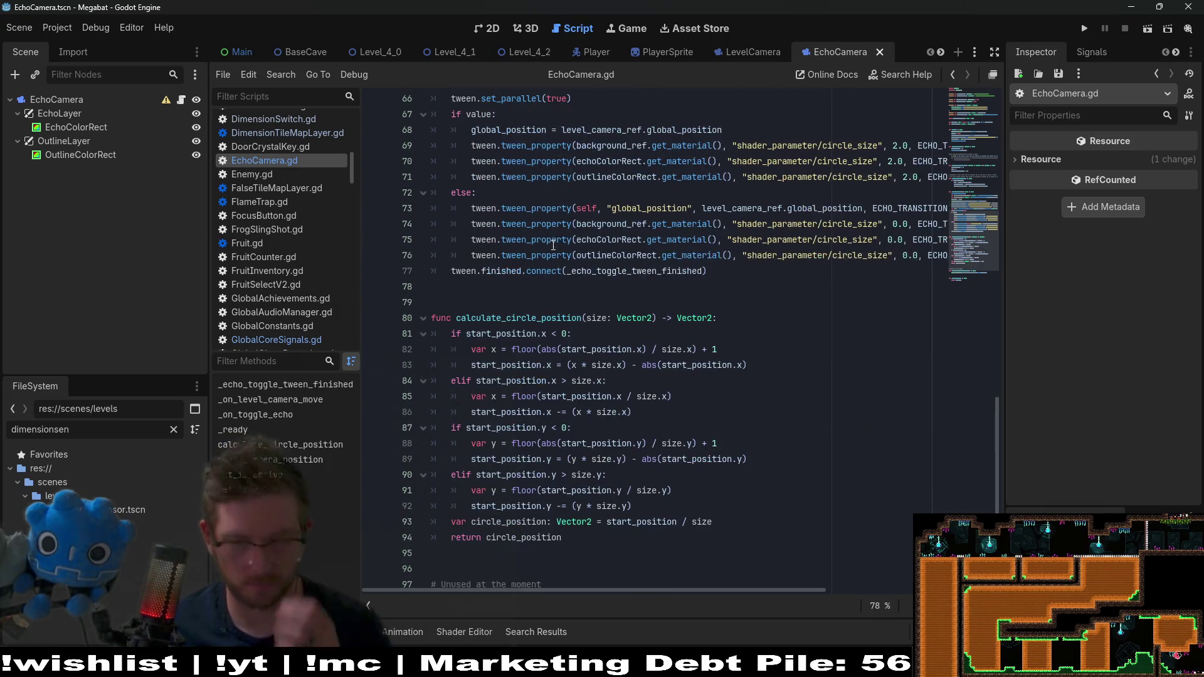
pyautogui.scroll(-3, 623, 367)
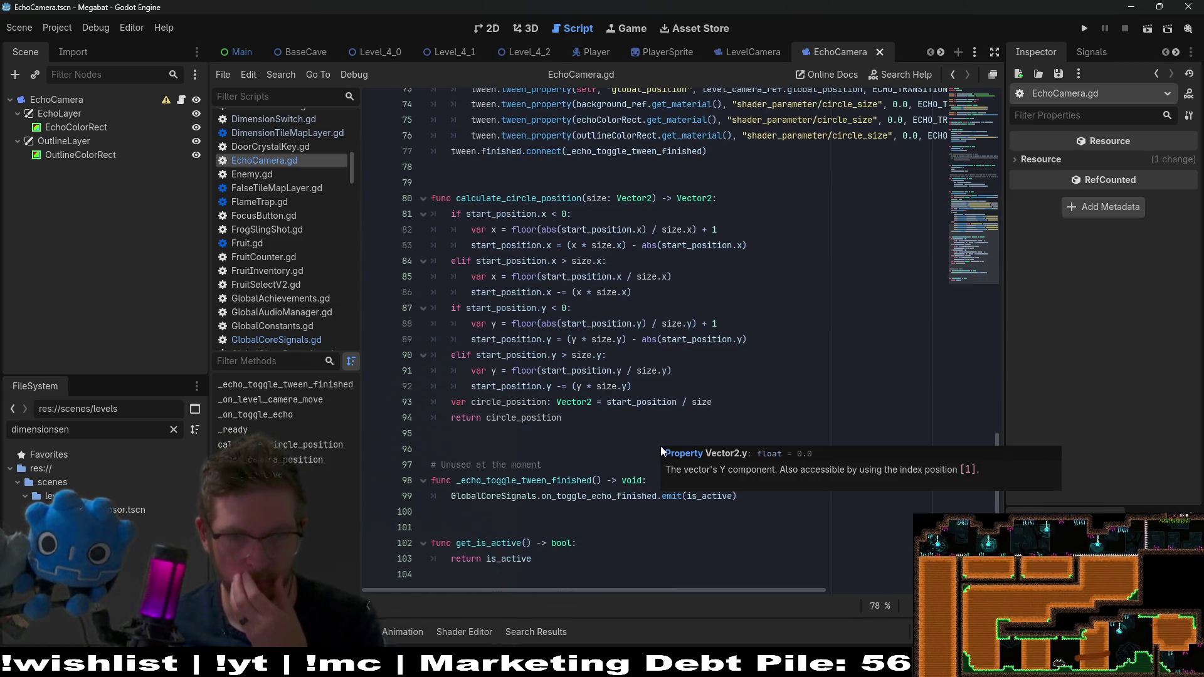
pyautogui.doubleClick(626, 499)
pyautogui.doubleClick(527, 480)
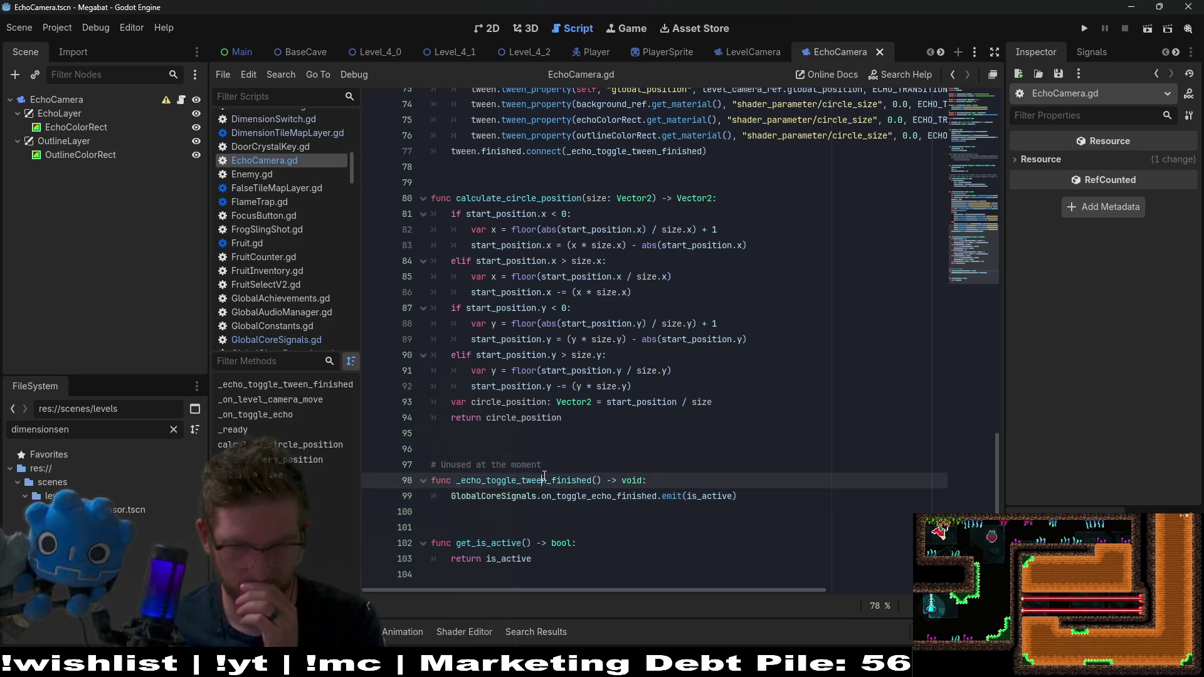
pyautogui.click(606, 496)
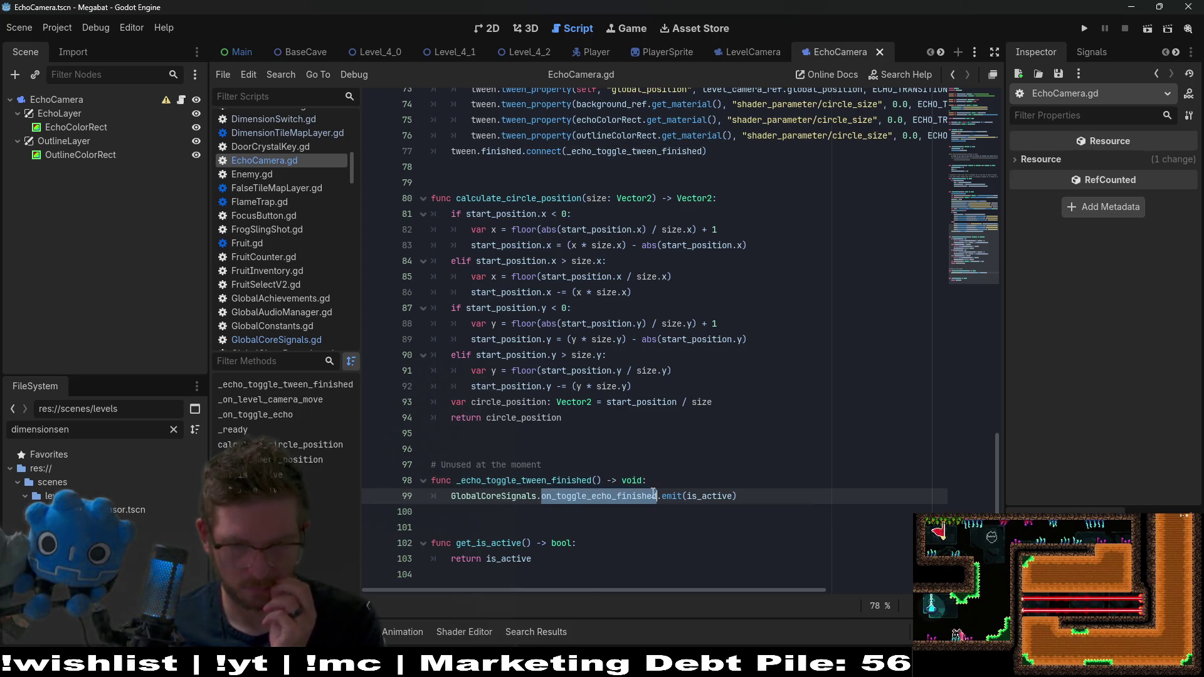
pyautogui.scroll(7, 638, 370)
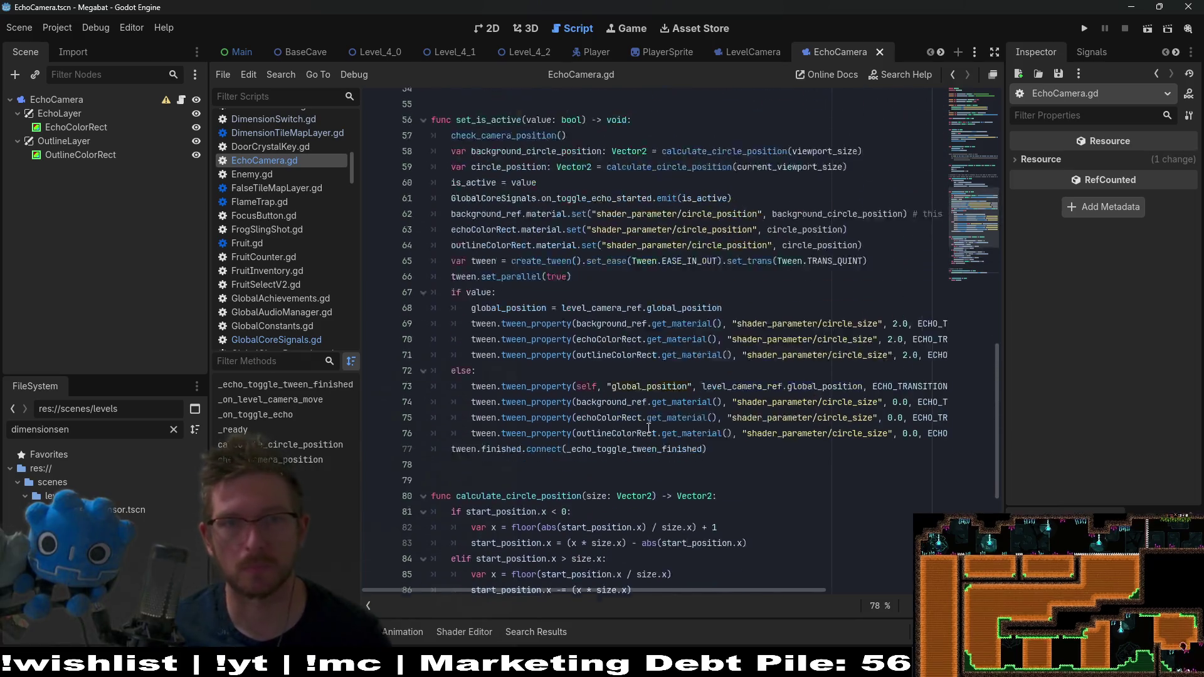
pyautogui.scroll(1, 564, 253)
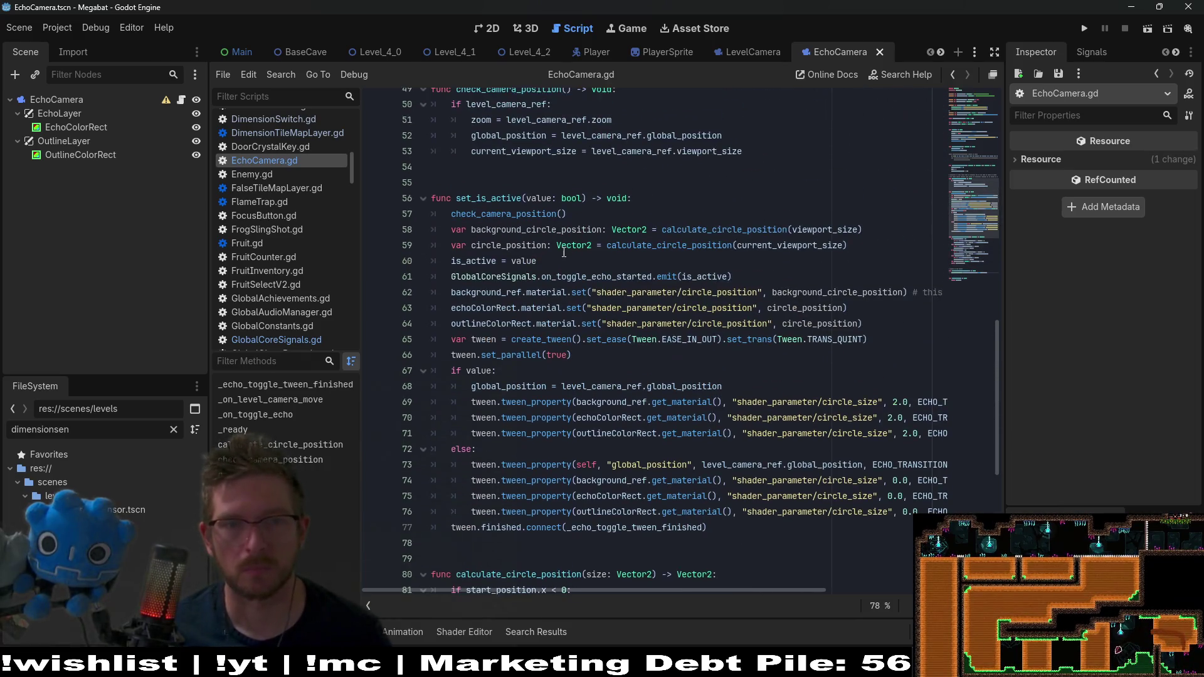
pyautogui.doubleClick(615, 277)
pyautogui.hotkey('ctrl', 'c')
pyautogui.hotkey('ctrl', 's')
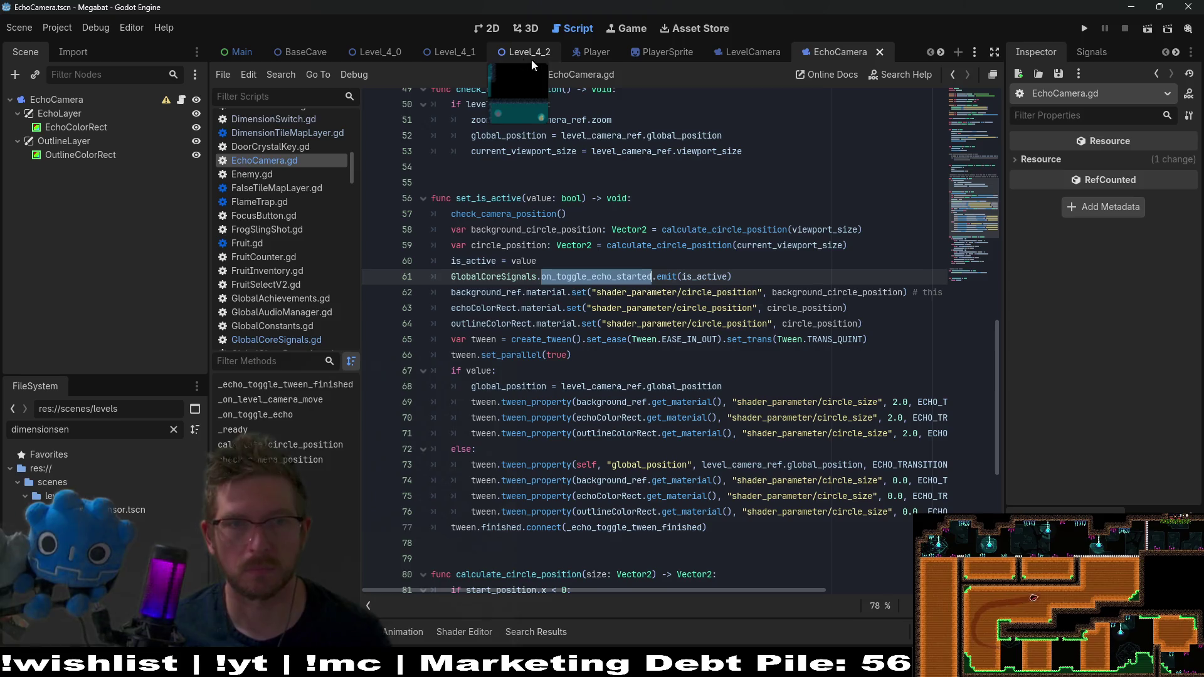
pyautogui.scroll(-5, 509, 55)
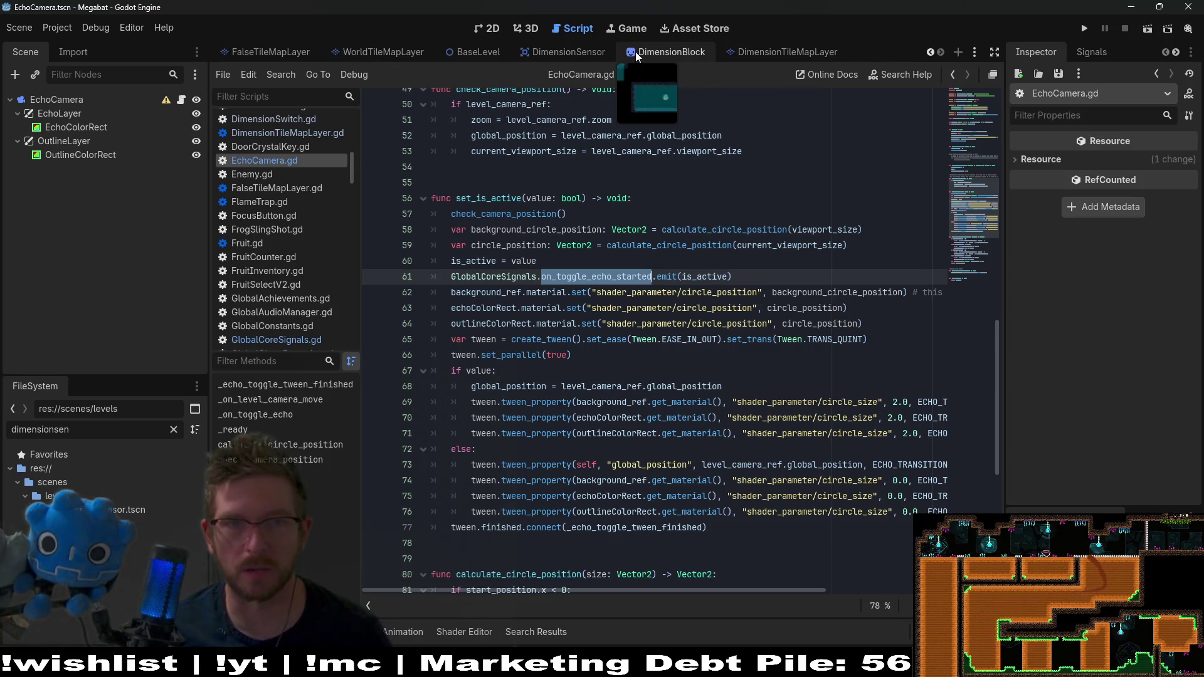
# Step: In DimensionTileMapLayer.gd, rename the line 107 echo handler to _on_toggle_echo_started
pyautogui.scroll(5, 635, 51)
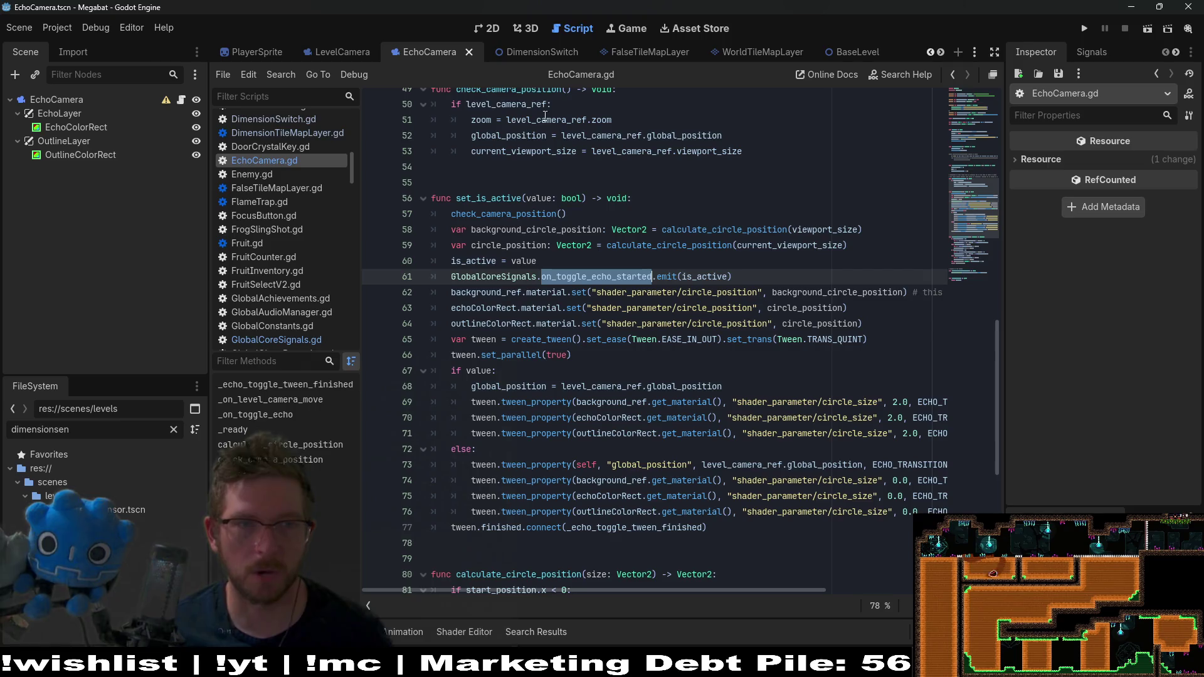
pyautogui.click(307, 129)
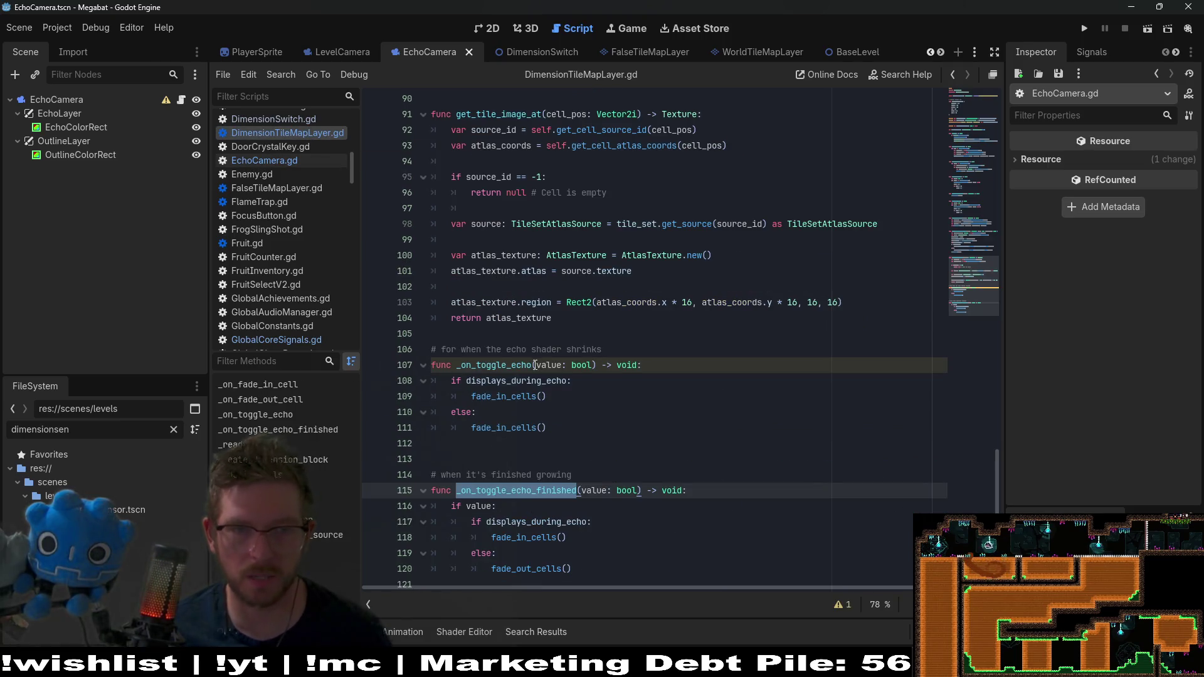
pyautogui.scroll(1, 532, 365)
pyautogui.click(513, 414)
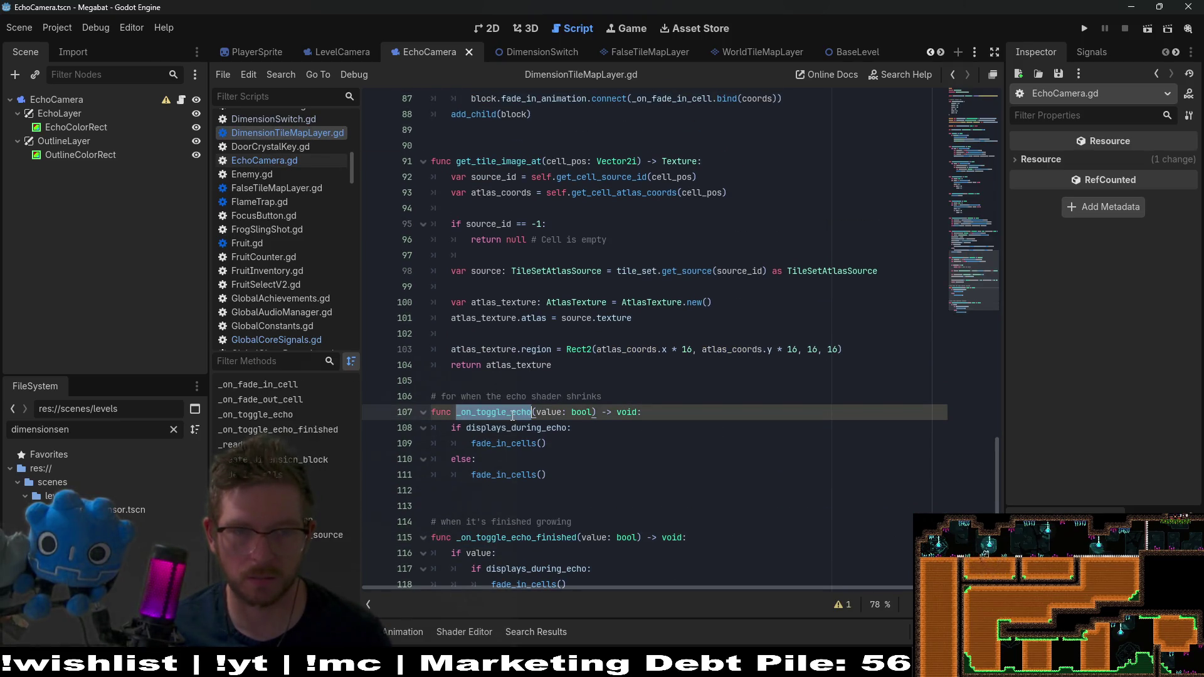
pyautogui.hotkey('ctrl', 'v')
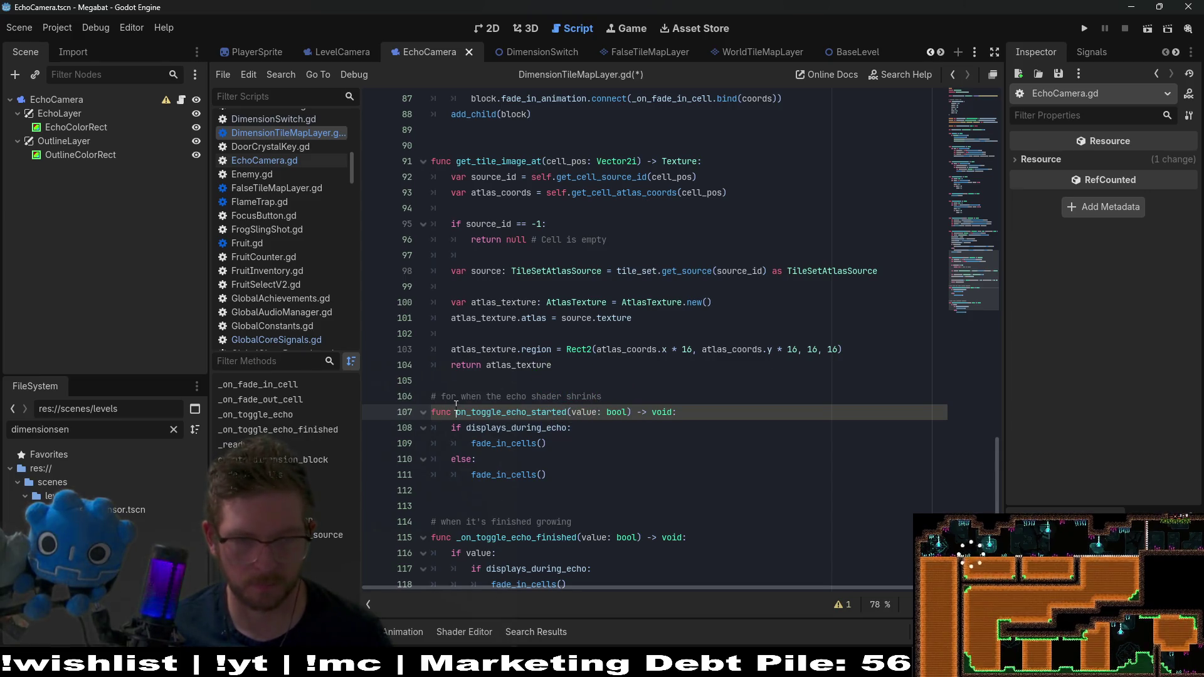
pyautogui.click(452, 412)
pyautogui.write('_')
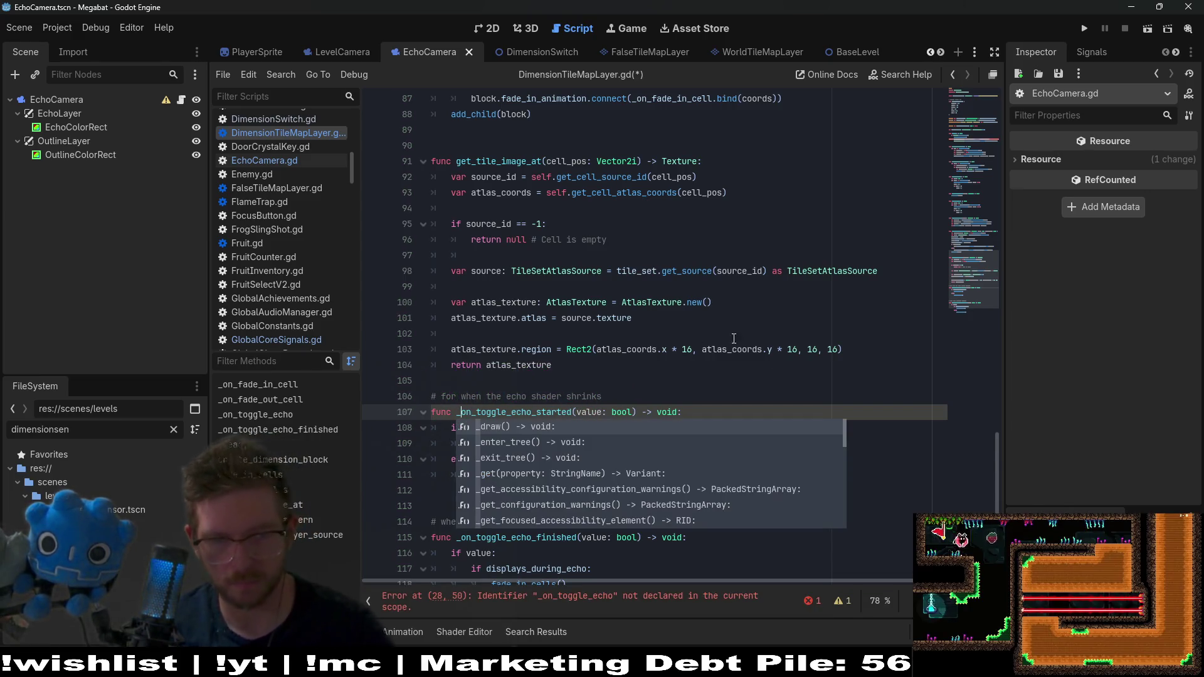
# Step: Nest the displays_during_echo fade block under a new 'if !value:' check
pyautogui.click(714, 415)
pyautogui.press('Return')
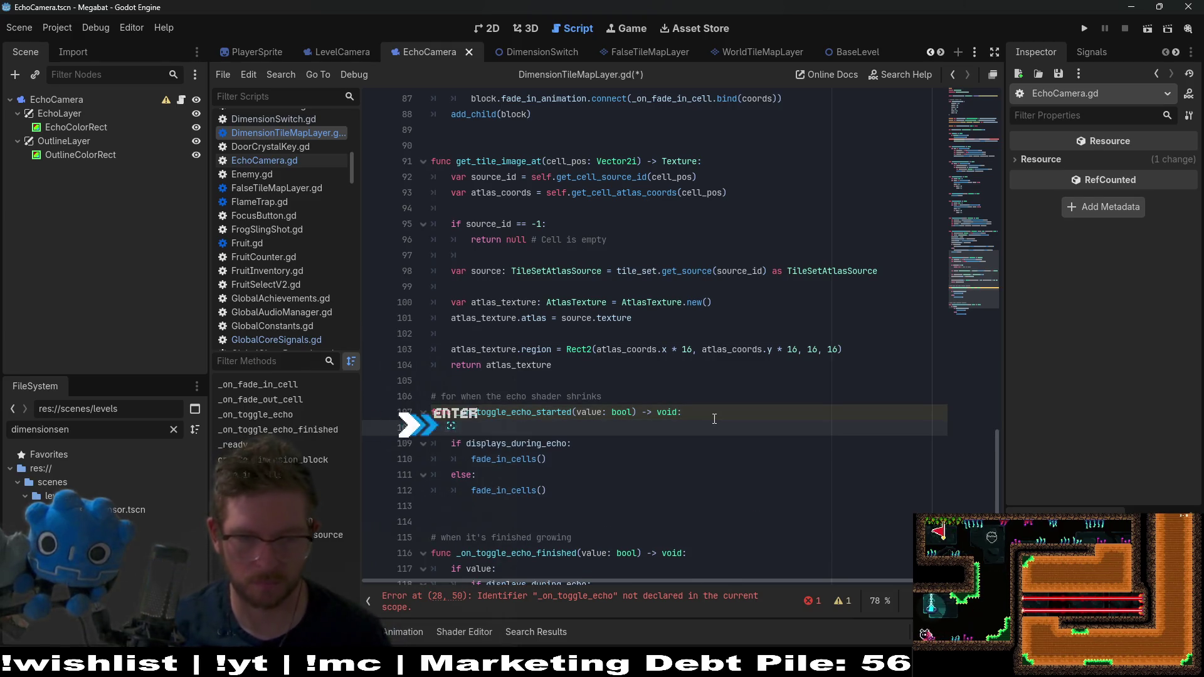
pyautogui.write('if !')
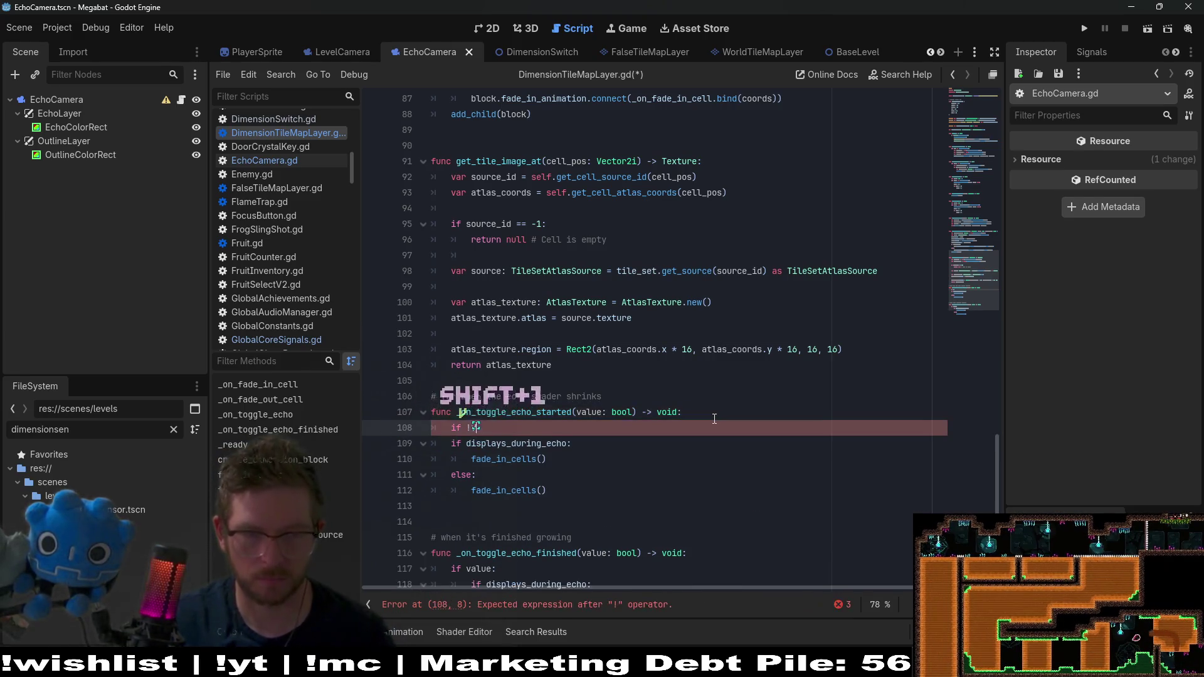
pyautogui.write('valuee:')
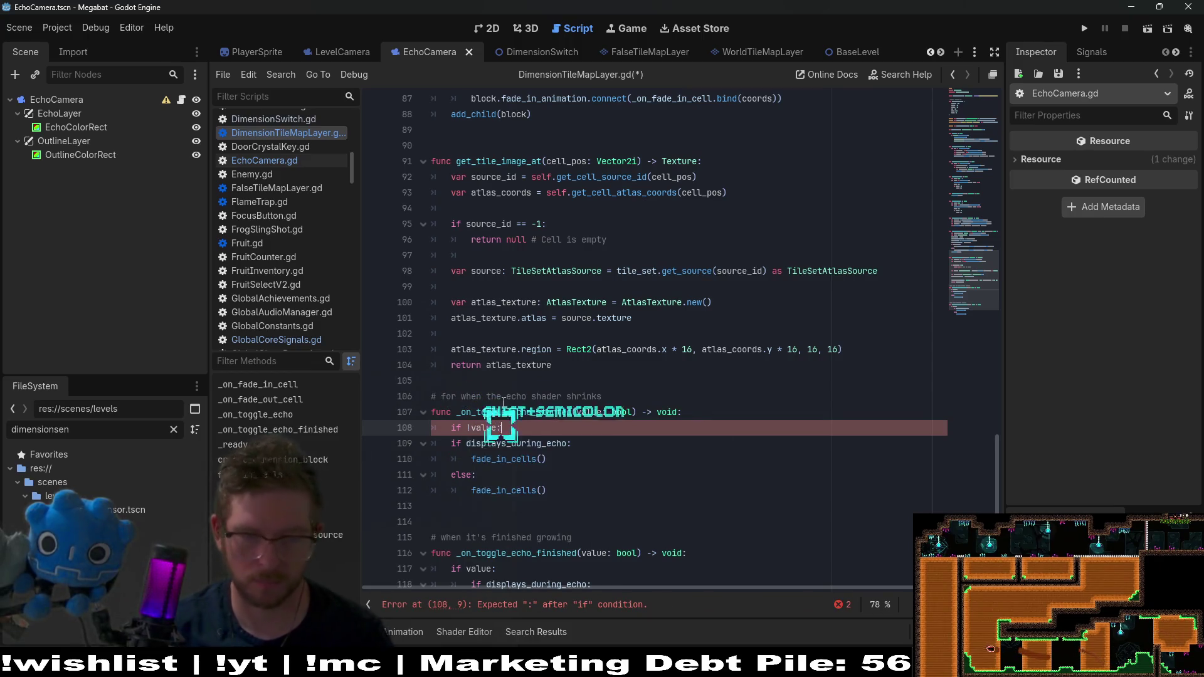
pyautogui.moveTo(547, 490); pyautogui.dragTo(404, 451)
pyautogui.press('Tab')
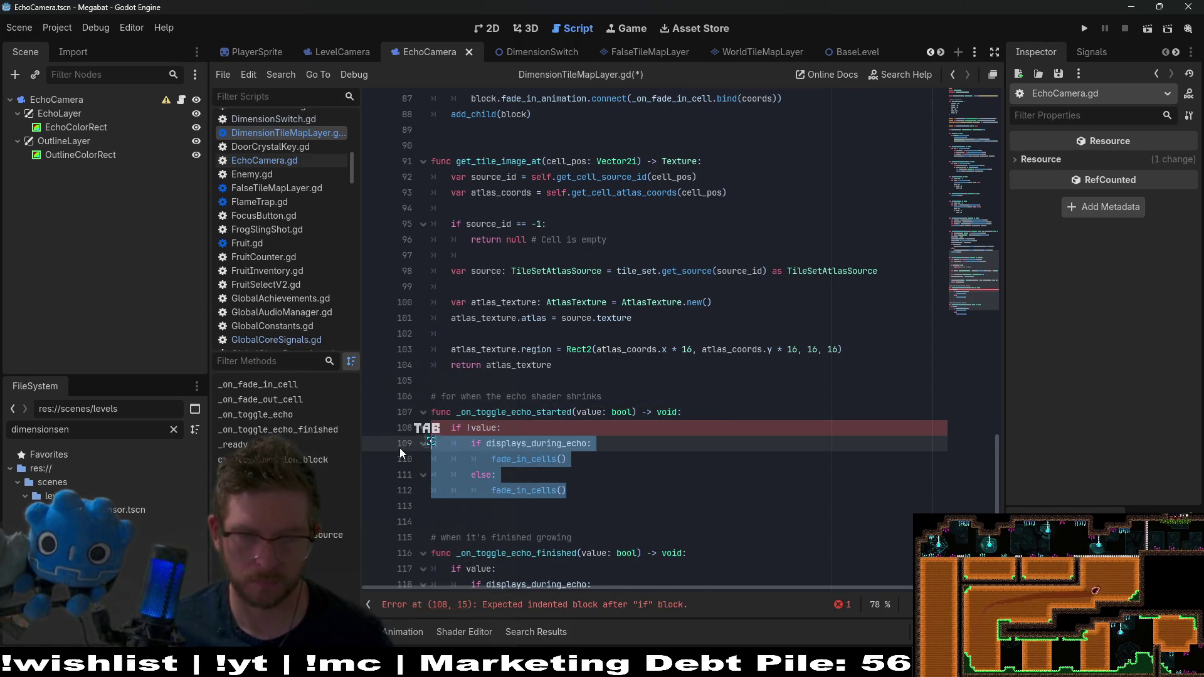
pyautogui.click(976, 244)
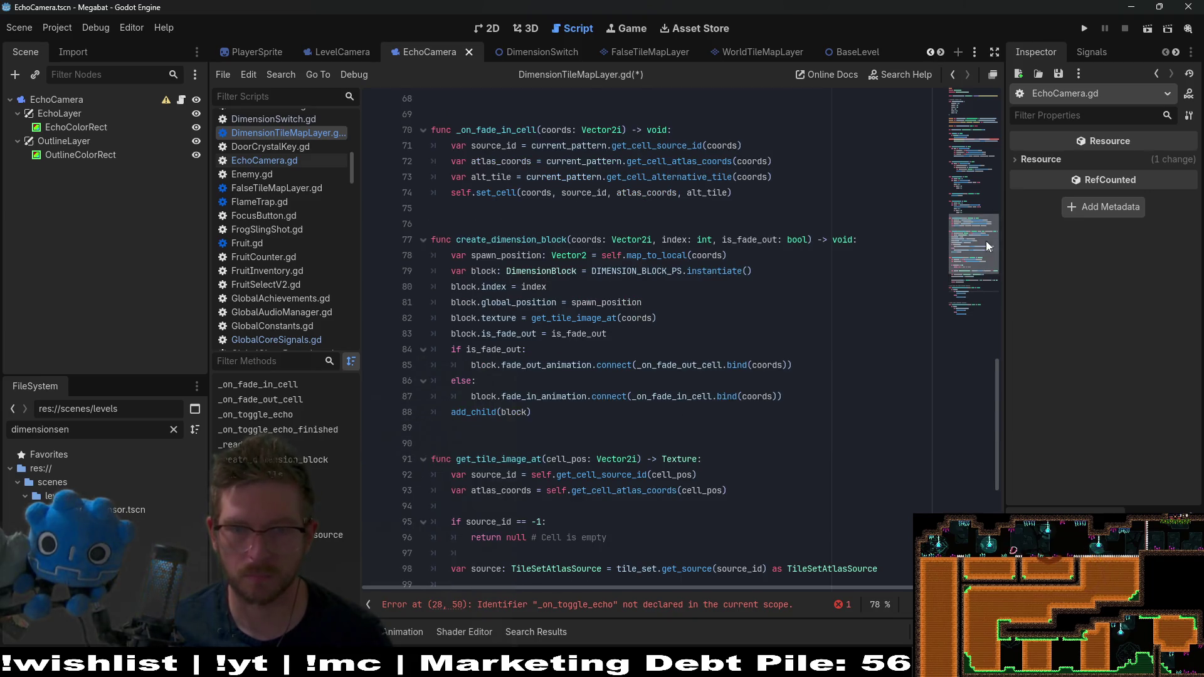
# Step: In _ready, change line 28's connected signal to on_toggle_echo_started and save
pyautogui.click(980, 131)
pyautogui.scroll(-2, 920, 181)
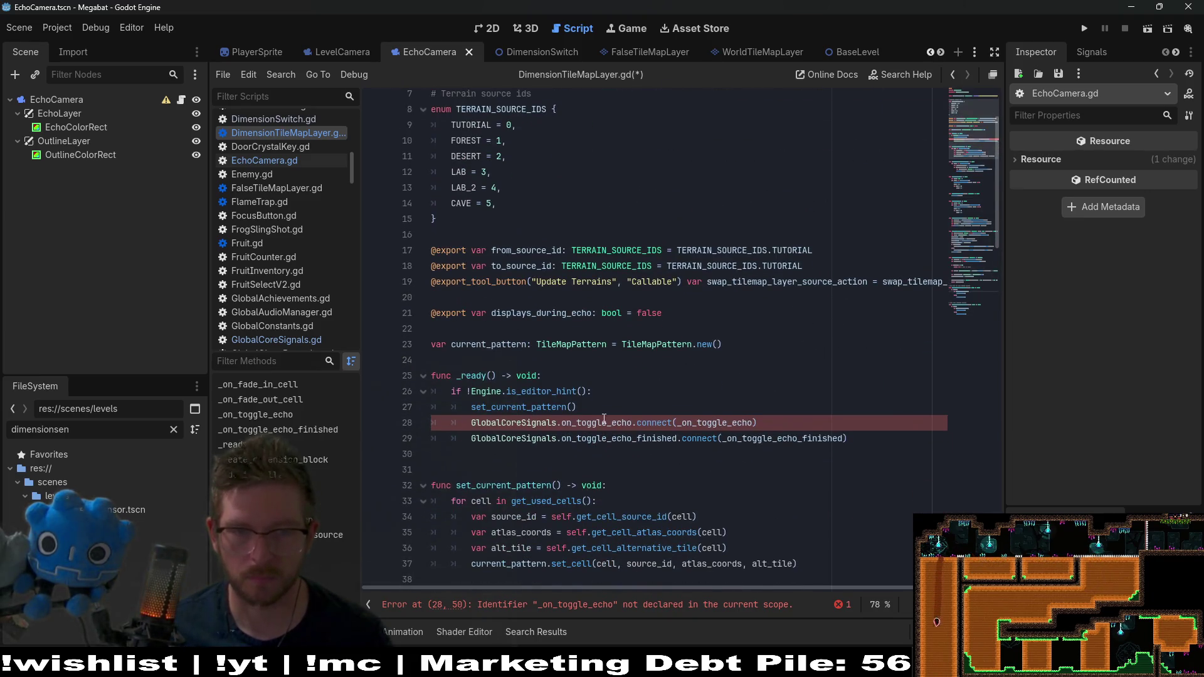
pyautogui.doubleClick(700, 422)
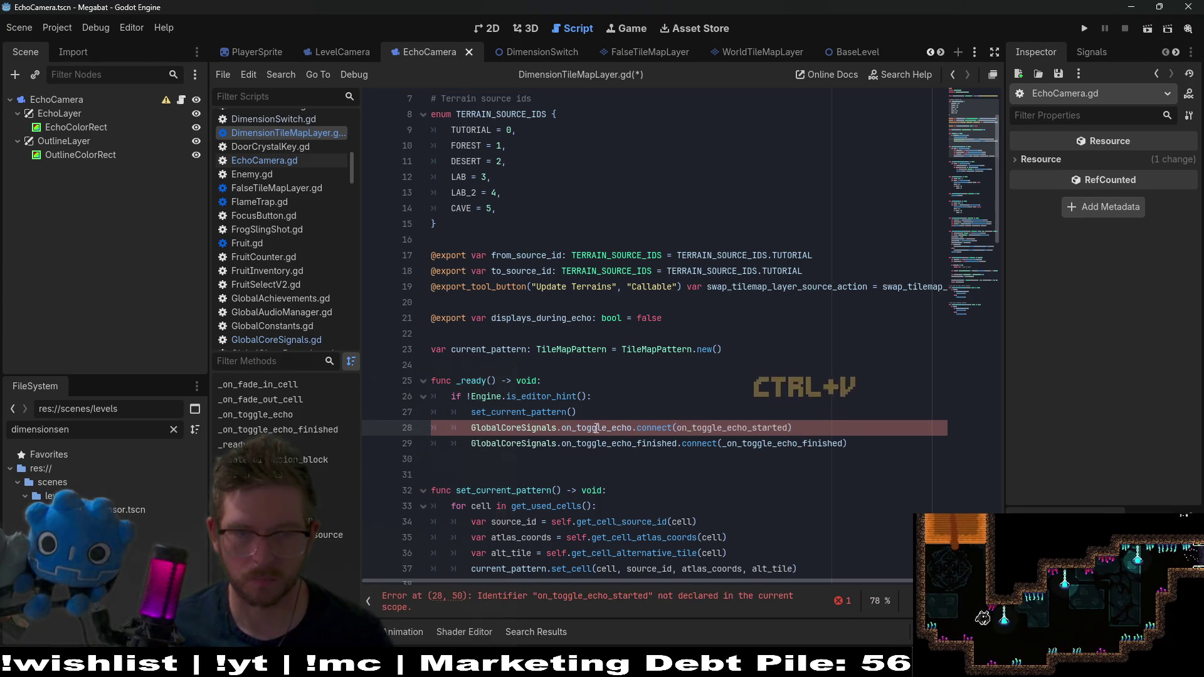
pyautogui.doubleClick(569, 426)
pyautogui.write('on_toggle_echo_started')
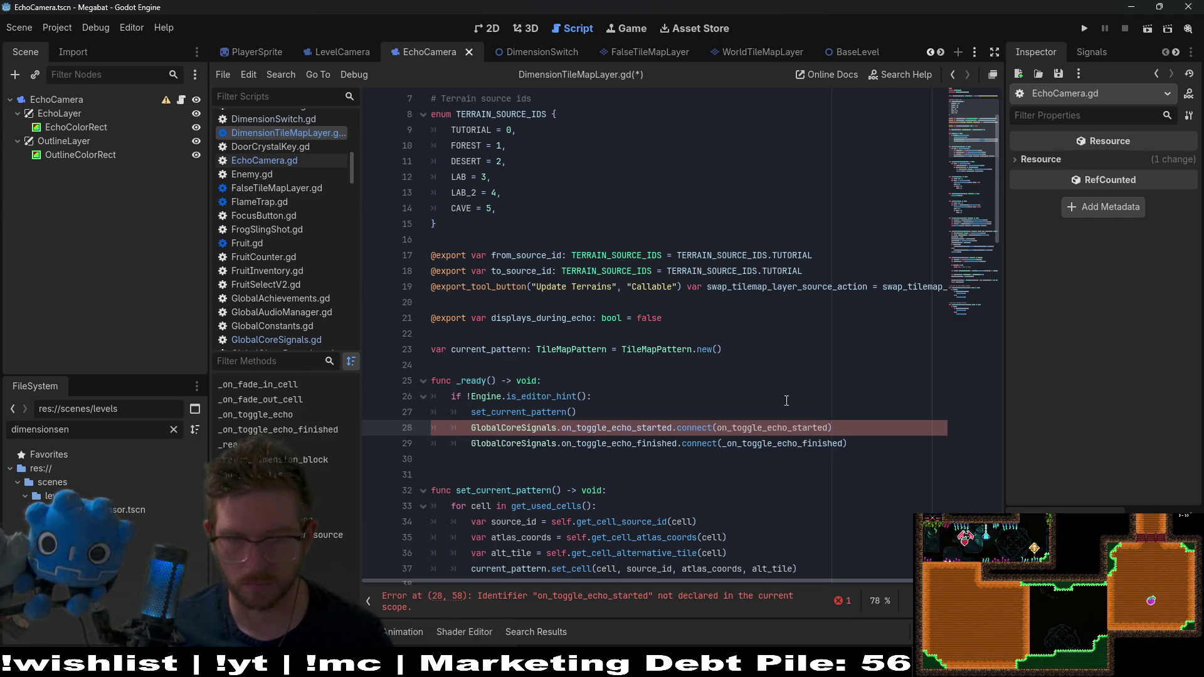
pyautogui.click(787, 400)
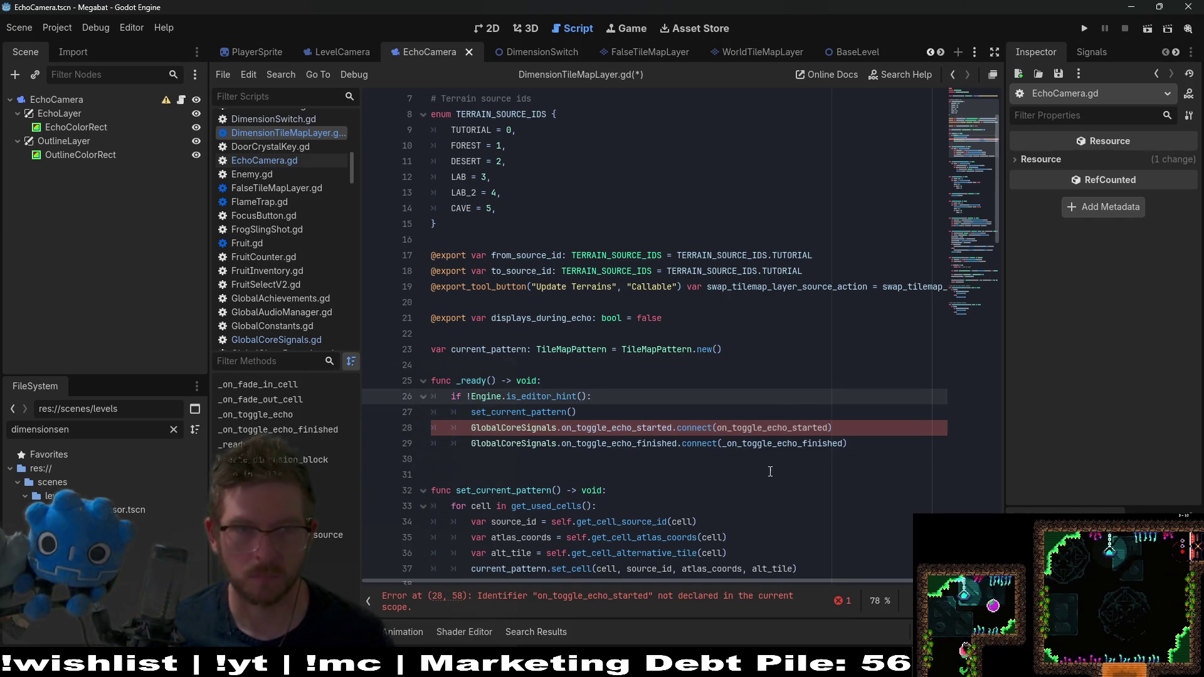
pyautogui.hotkey('ctrl', 's')
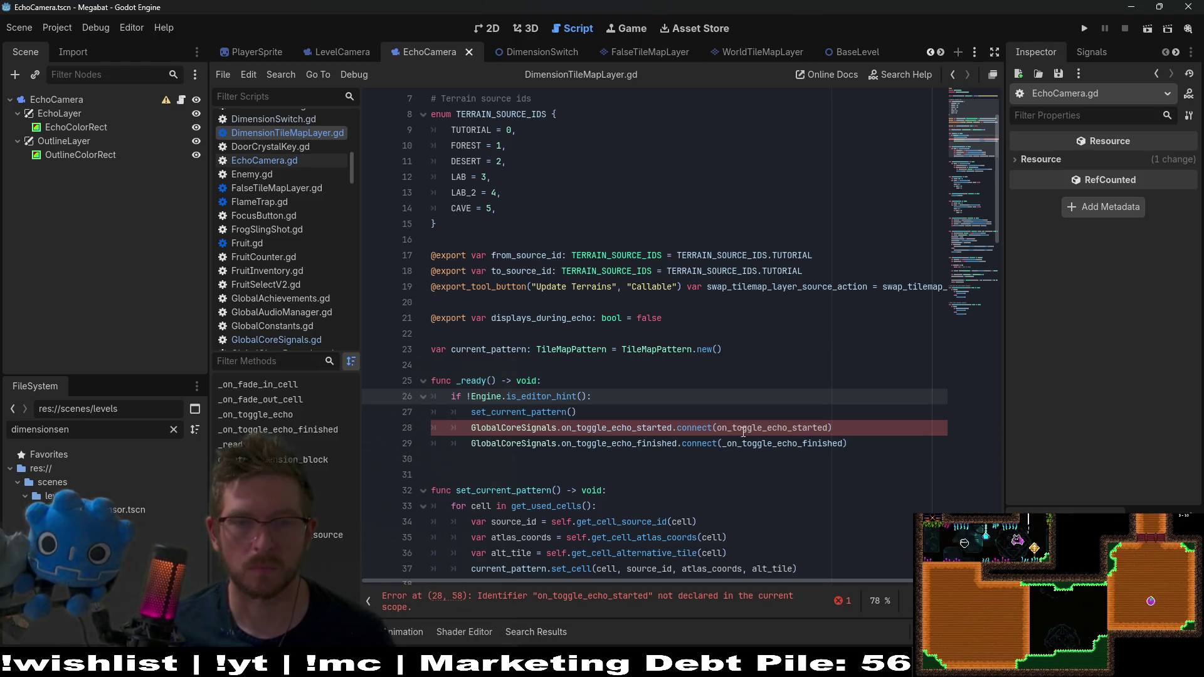
# Step: Prefix the connected handler with '_' so it targets _on_toggle_echo_started, and save
pyautogui.click(717, 428)
pyautogui.write('_')
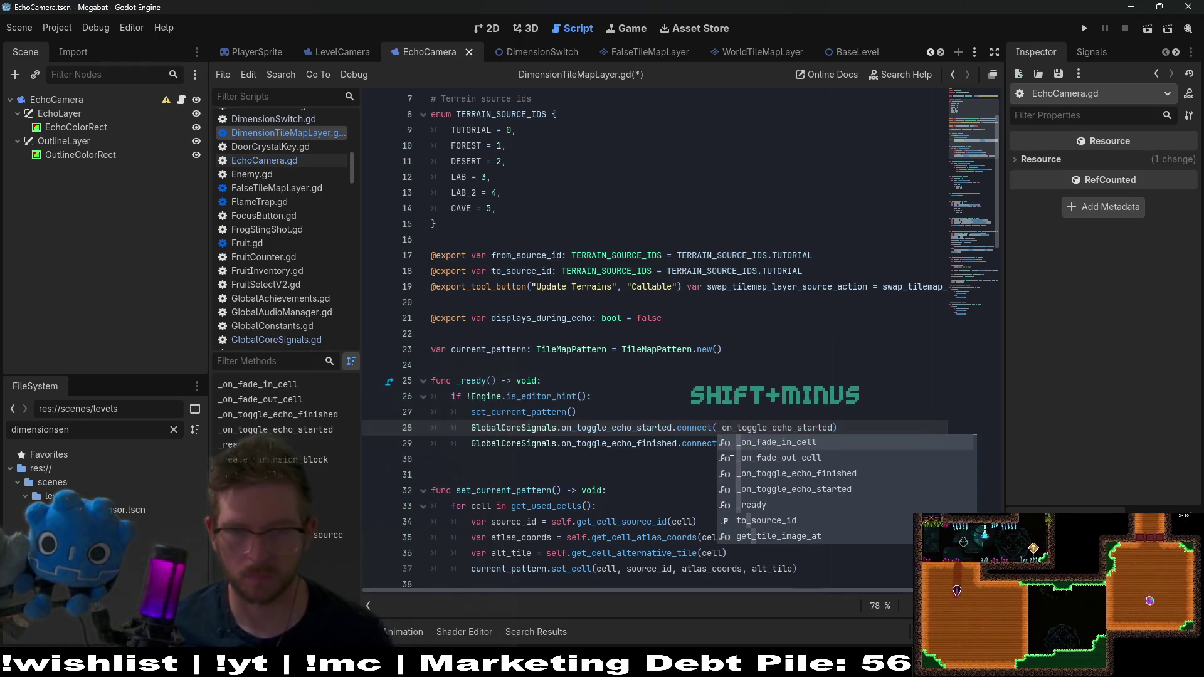
pyautogui.hotkey('ctrl', 's')
pyautogui.keyDown('ctrl'); pyautogui.click(751, 428); pyautogui.keyUp('ctrl')
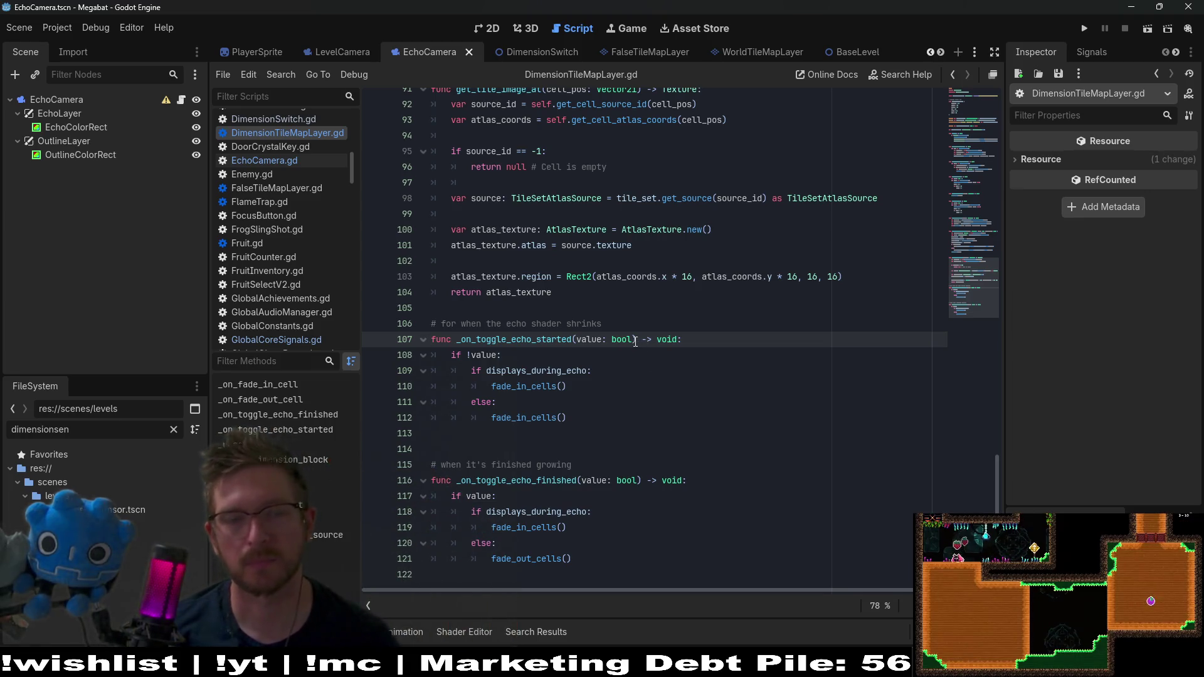
# Step: Remove the '!' so line 108 reads 'if value:', then compare the started and finished handlers
pyautogui.doubleClick(488, 356)
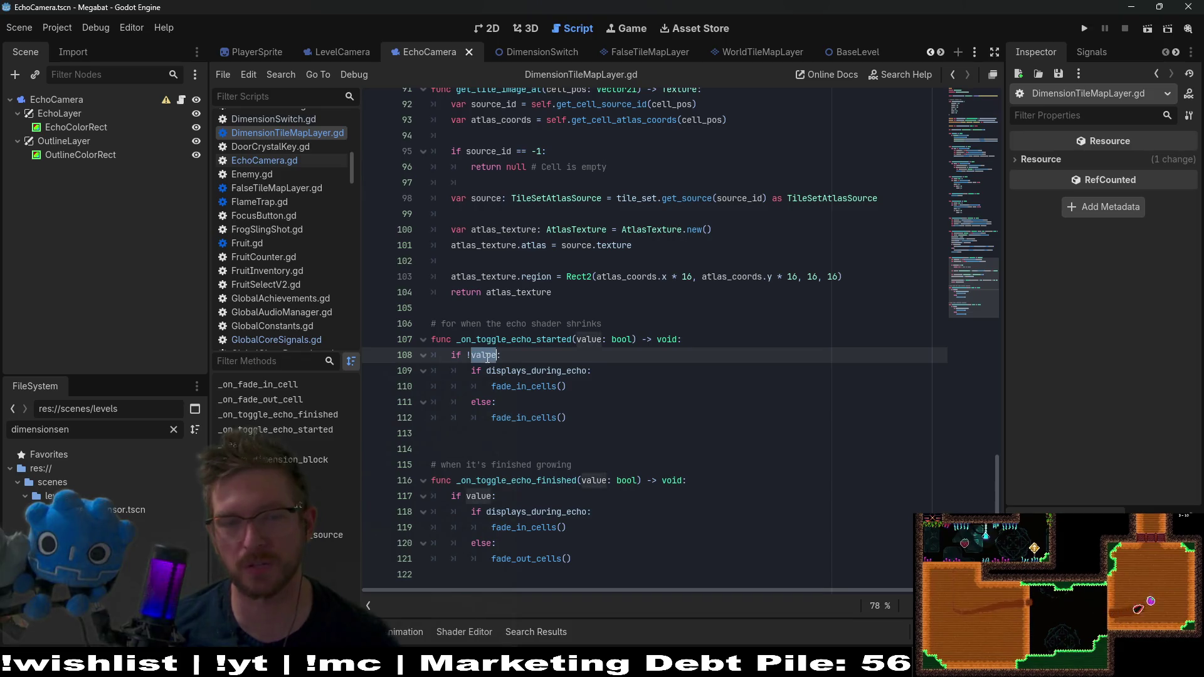
pyautogui.click(645, 319)
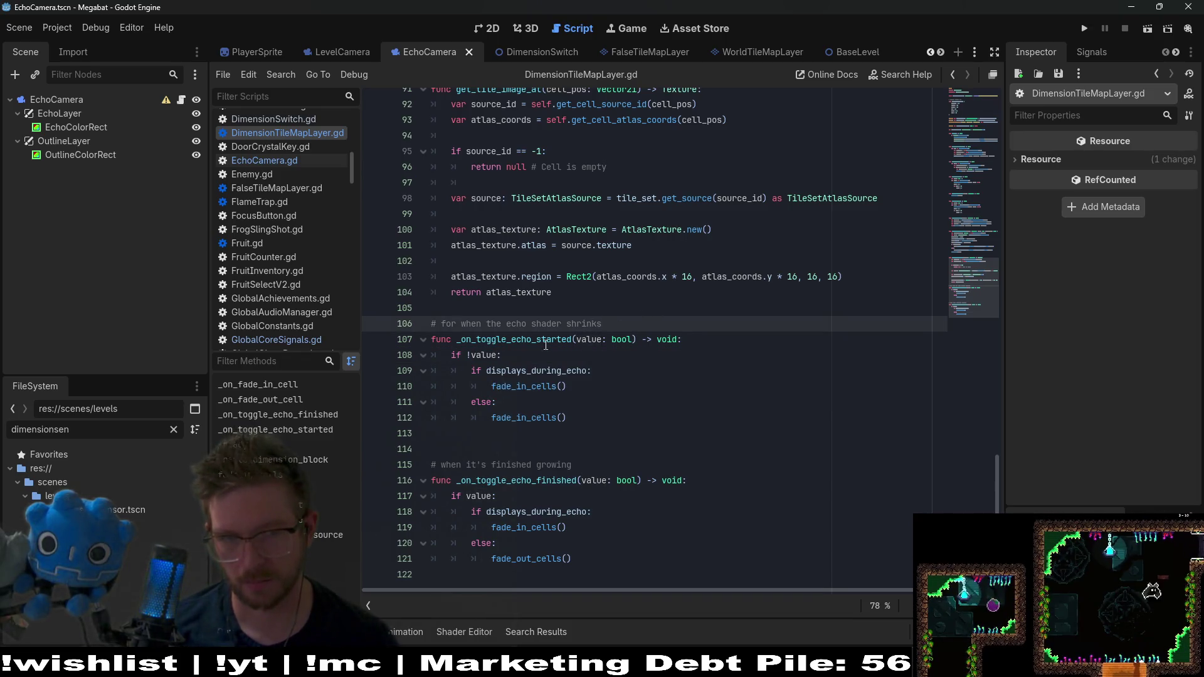
pyautogui.click(472, 356)
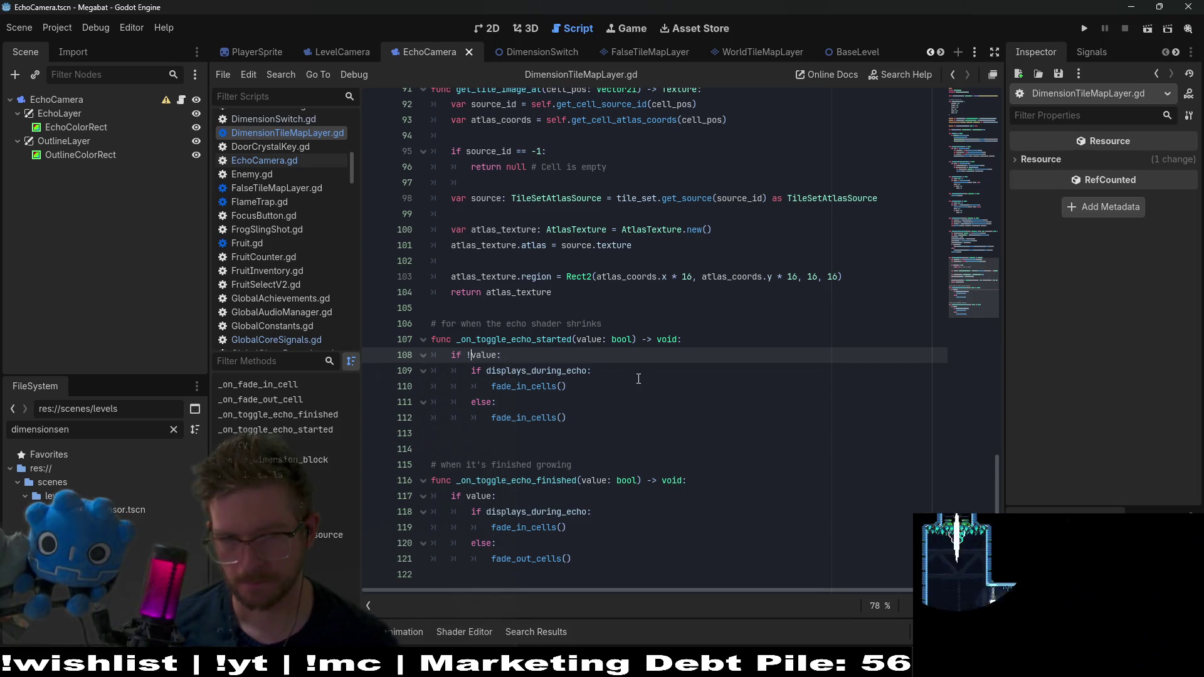
pyautogui.press('BackSpace')
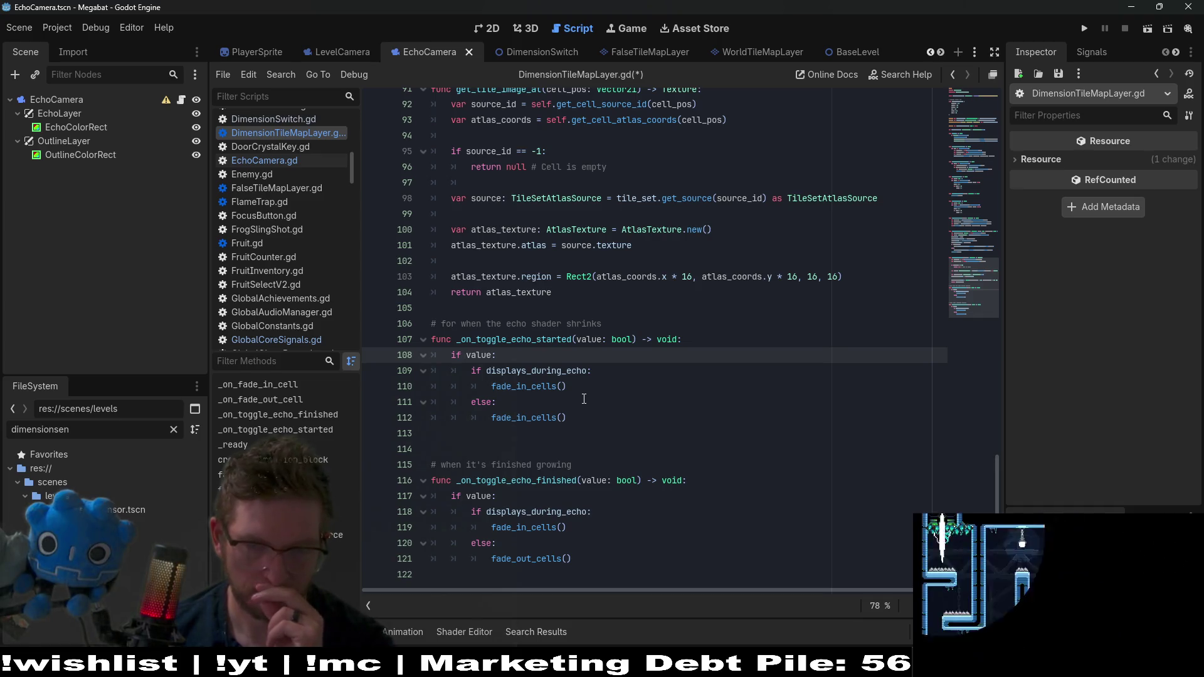
pyautogui.doubleClick(522, 340)
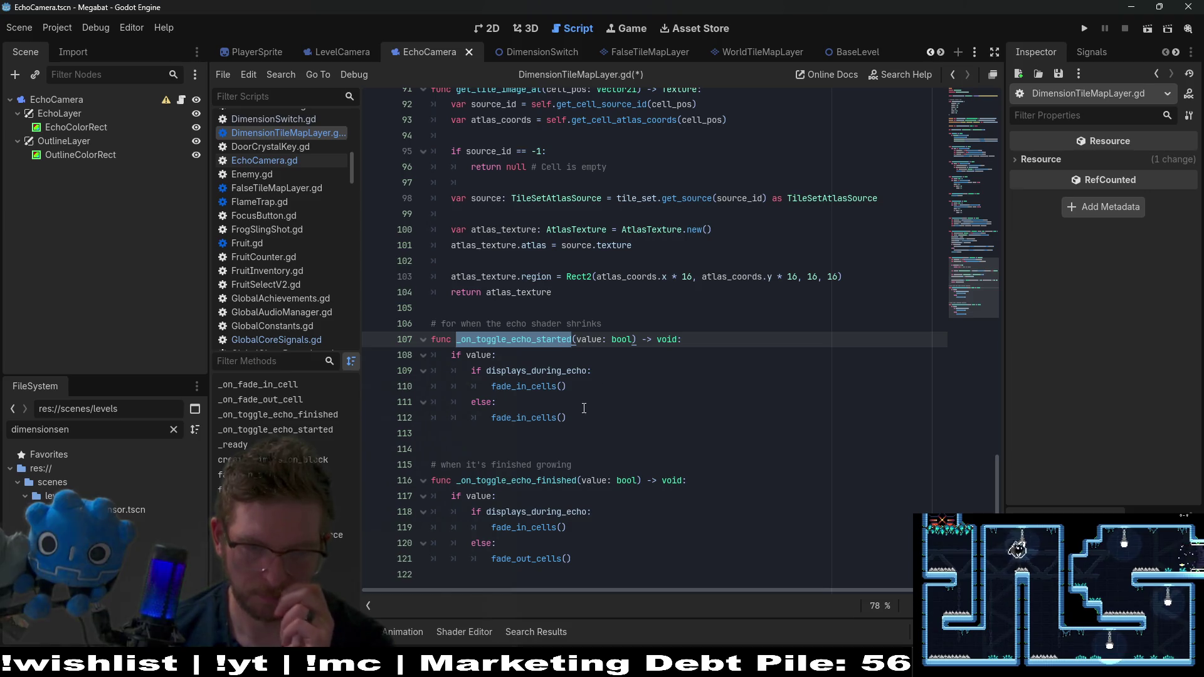
pyautogui.moveTo(457, 480); pyautogui.dragTo(559, 485)
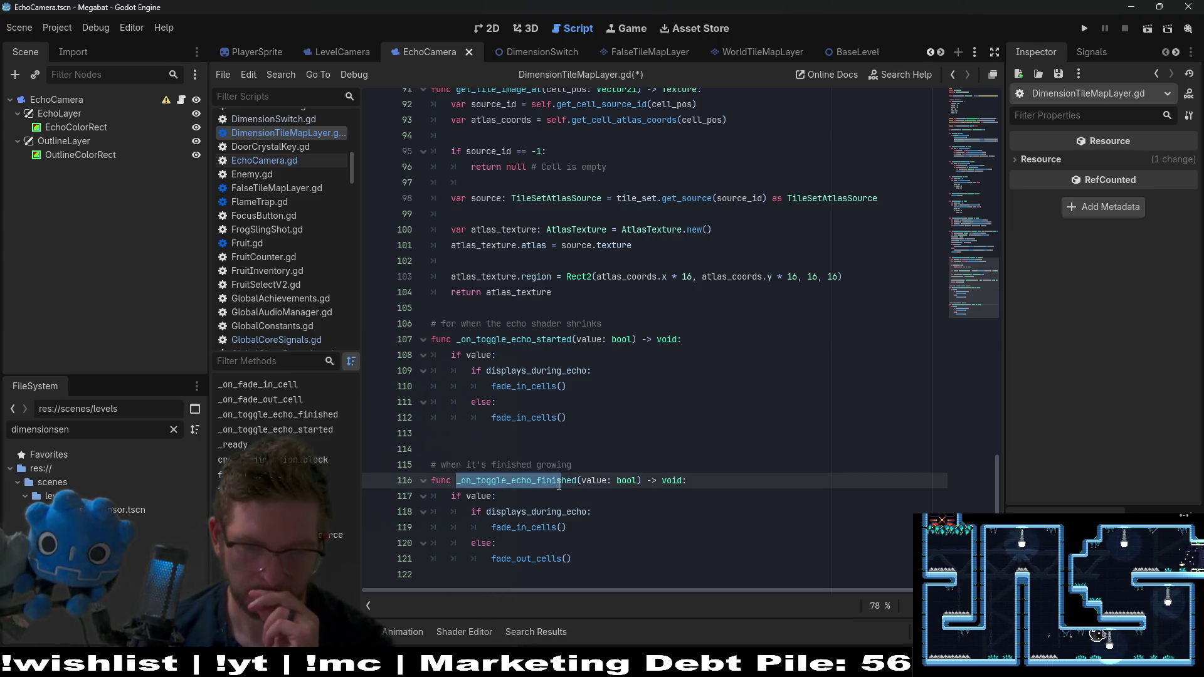
pyautogui.click(521, 496)
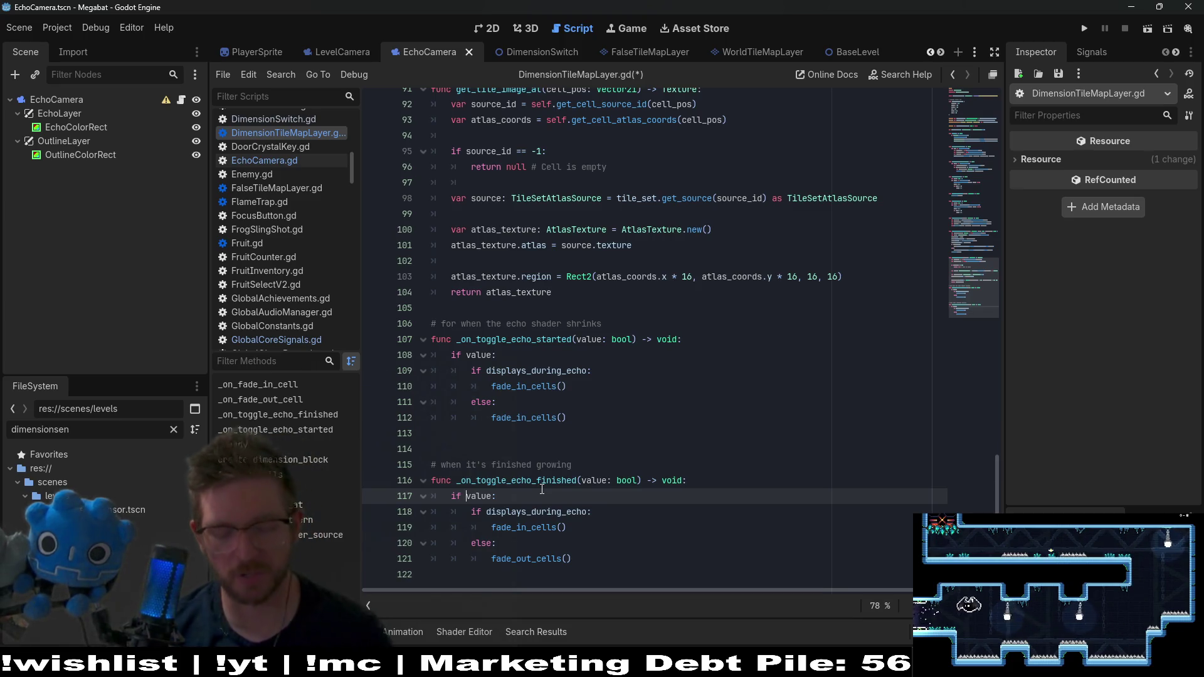
# Step: Make line 117 test '!value', switch line 112 to fade_out_cells(), and save
pyautogui.write('!')
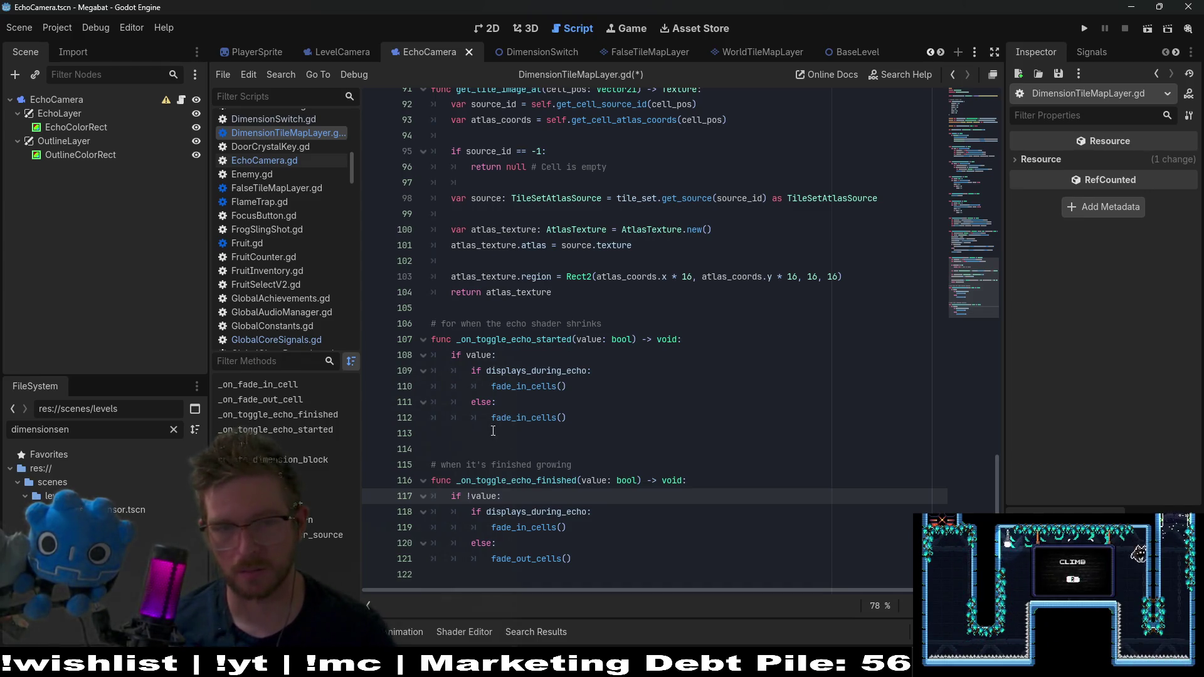
pyautogui.click(528, 387)
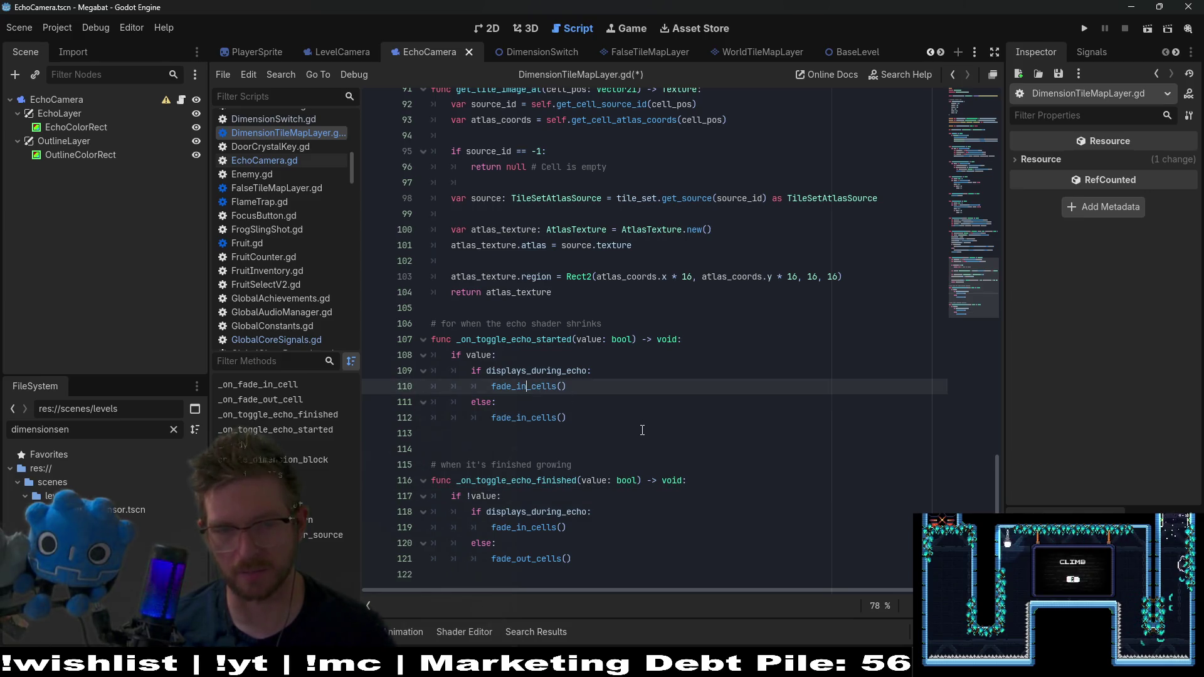
pyautogui.click(528, 418)
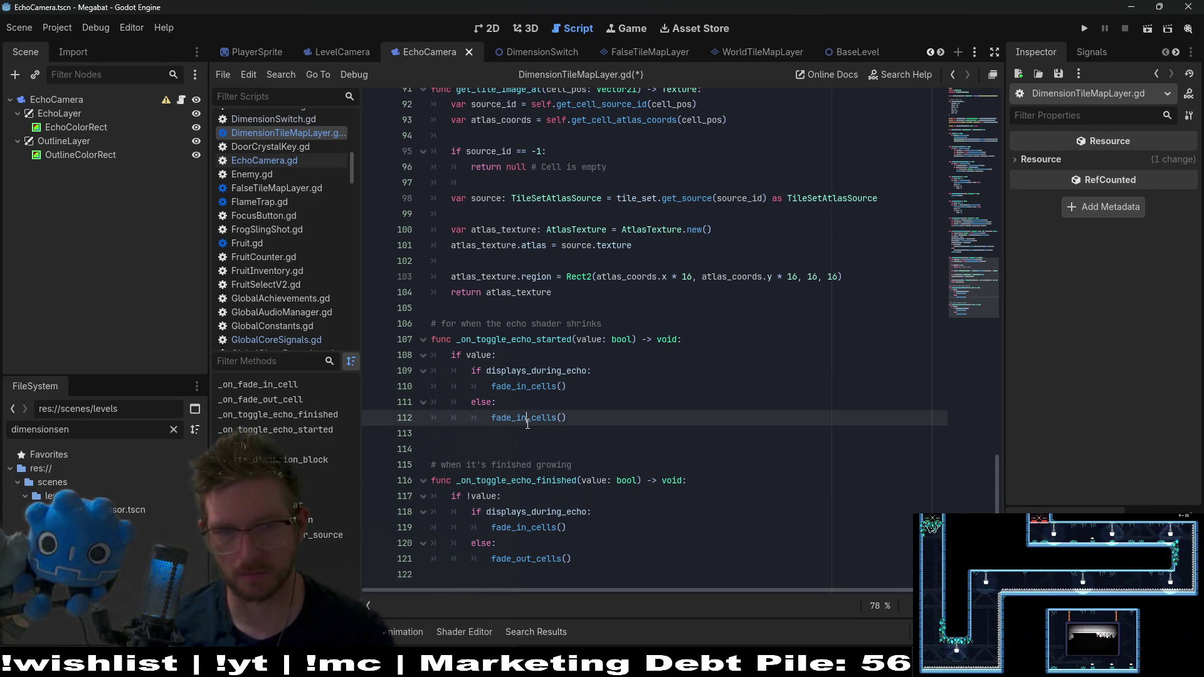
pyautogui.press('BackSpace')
pyautogui.press('BackSpace')
pyautogui.write('out')
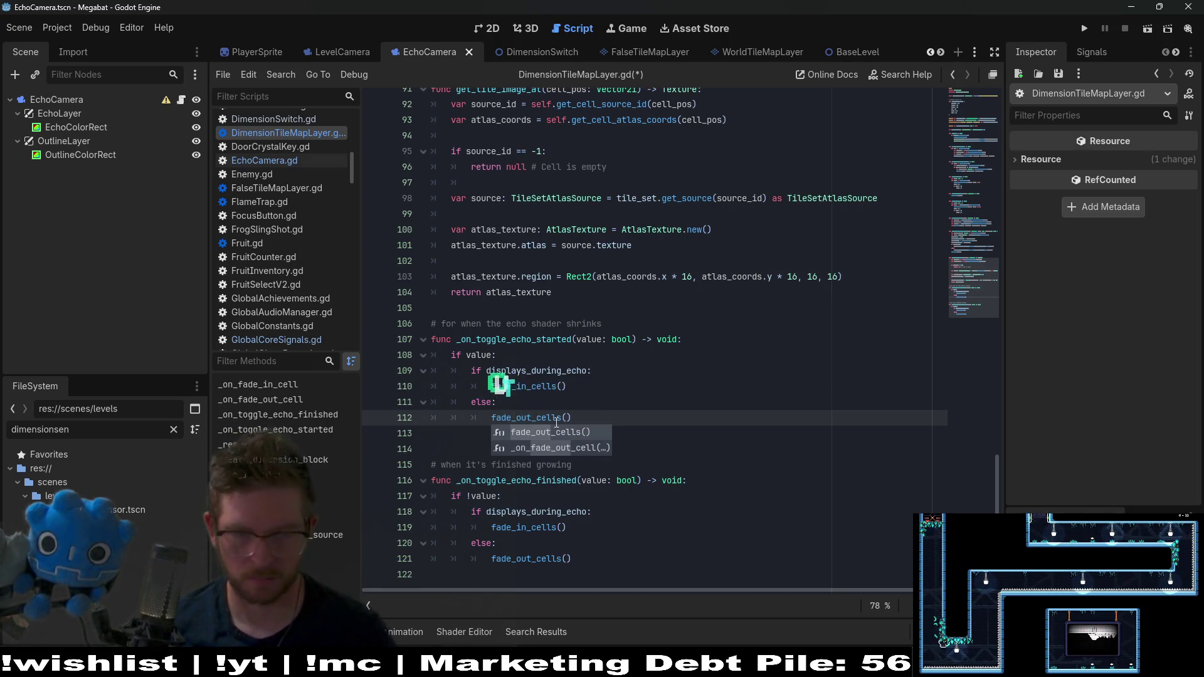
pyautogui.click(627, 379)
pyautogui.hotkey('ctrl', 's')
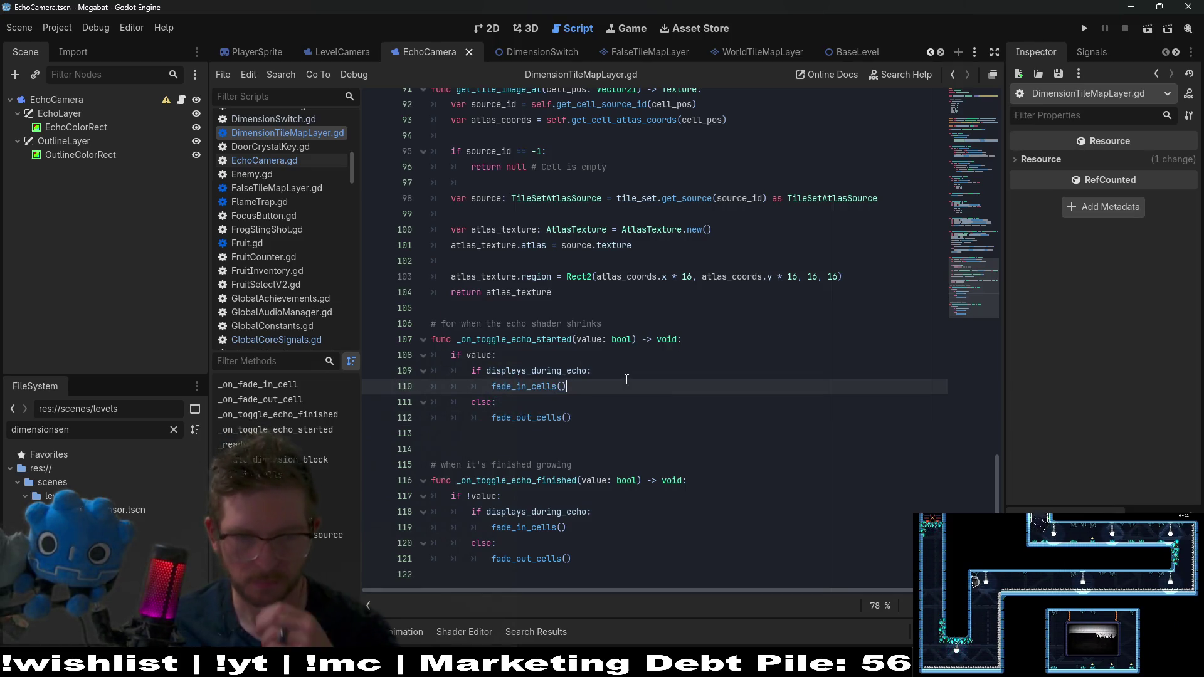
# Step: Reword the line 115 comment so 'it's' becomes 'the echo shader'
pyautogui.click(546, 512)
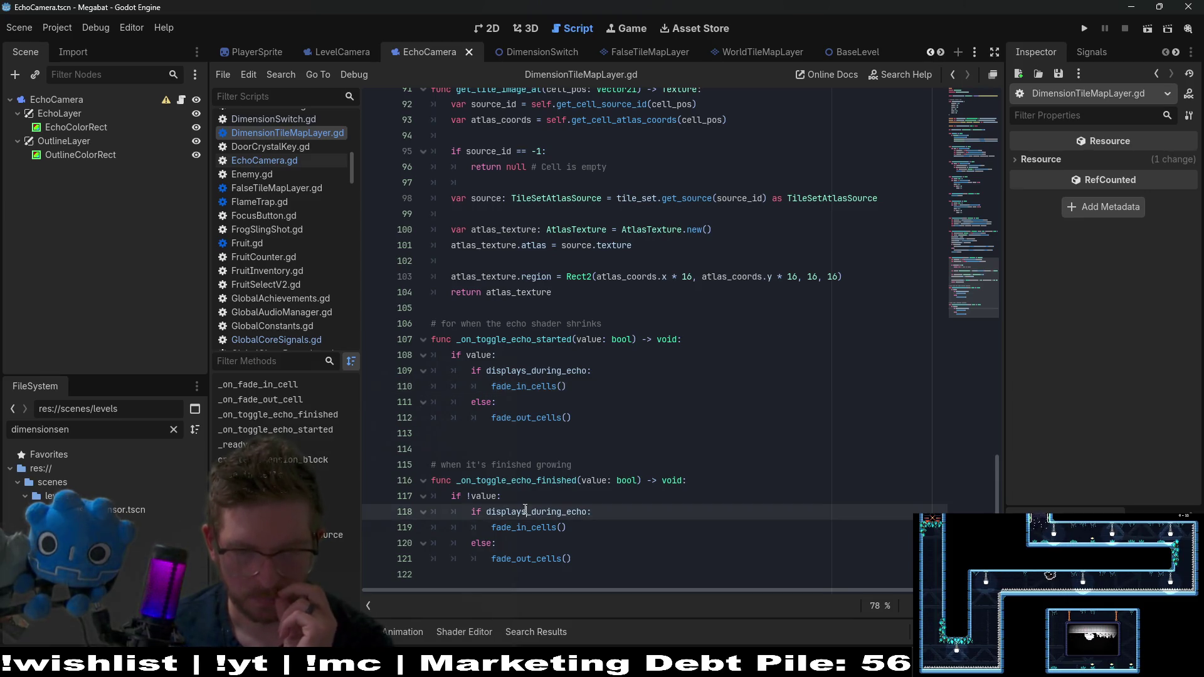
pyautogui.click(582, 461)
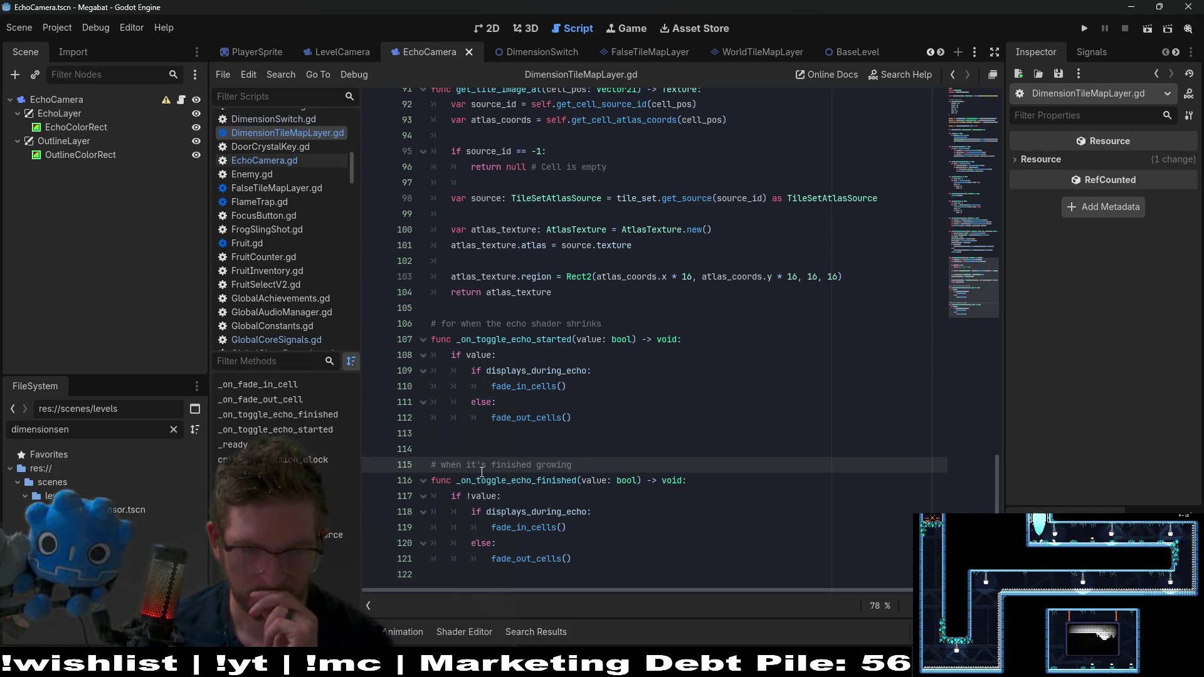
pyautogui.moveTo(471, 467); pyautogui.dragTo(467, 469)
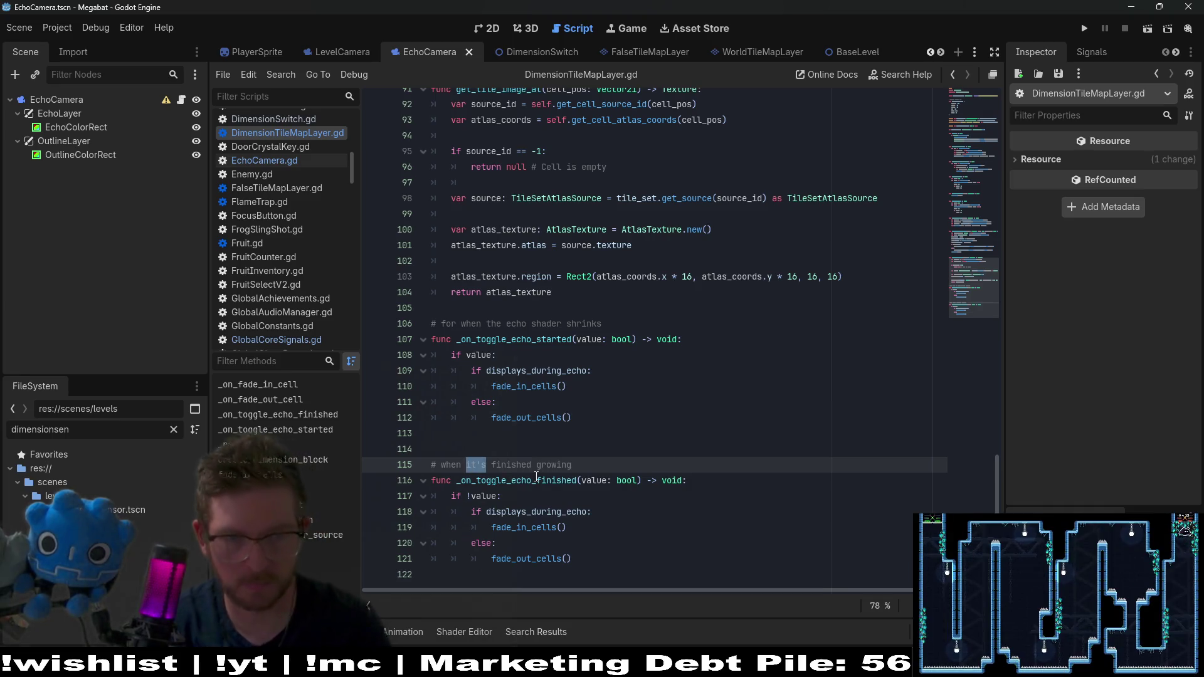
pyautogui.write('the echo')
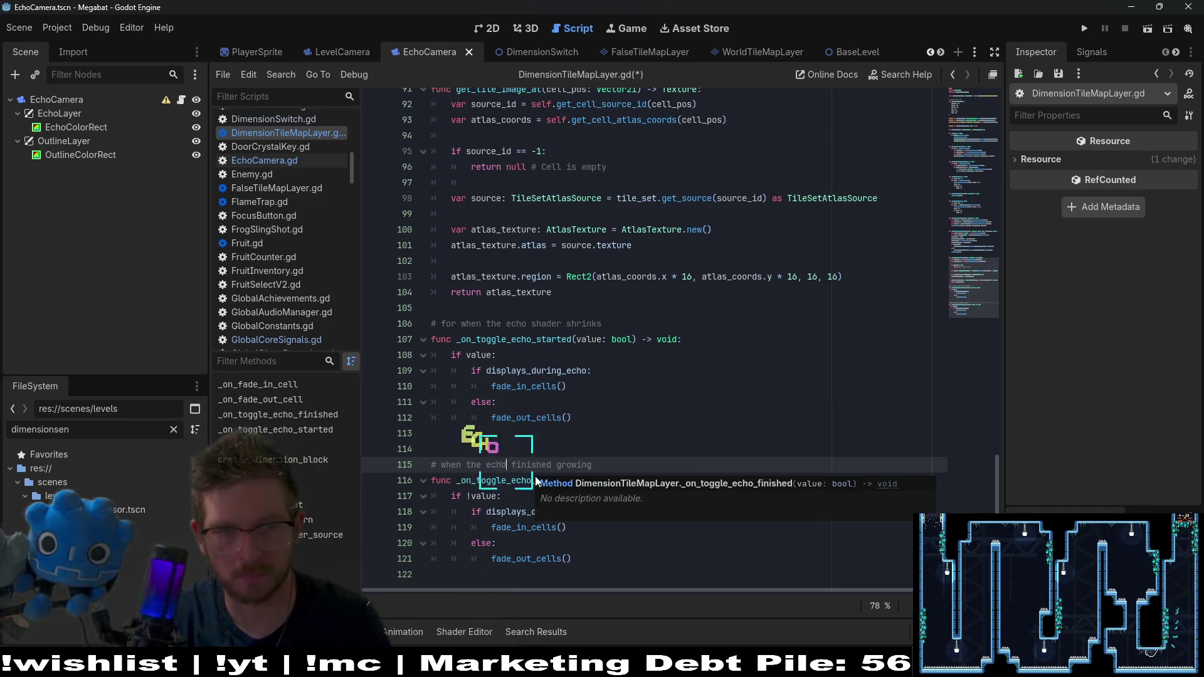
pyautogui.write(' shad')
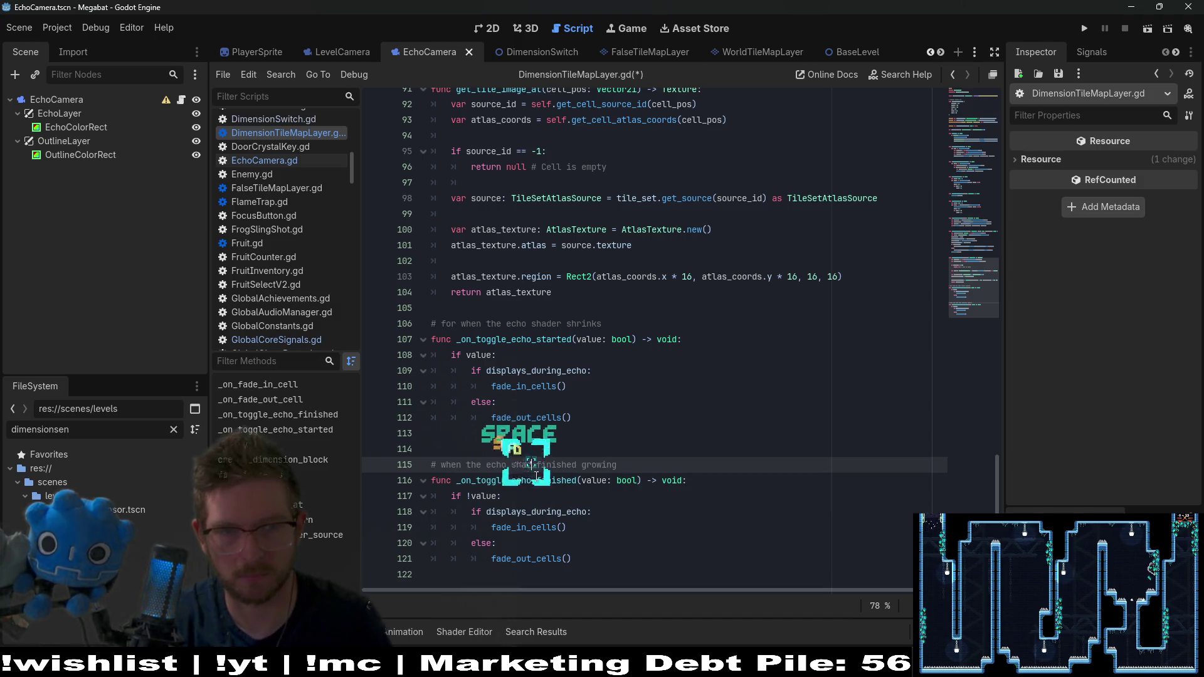
pyautogui.write('er')
pyautogui.click(454, 324)
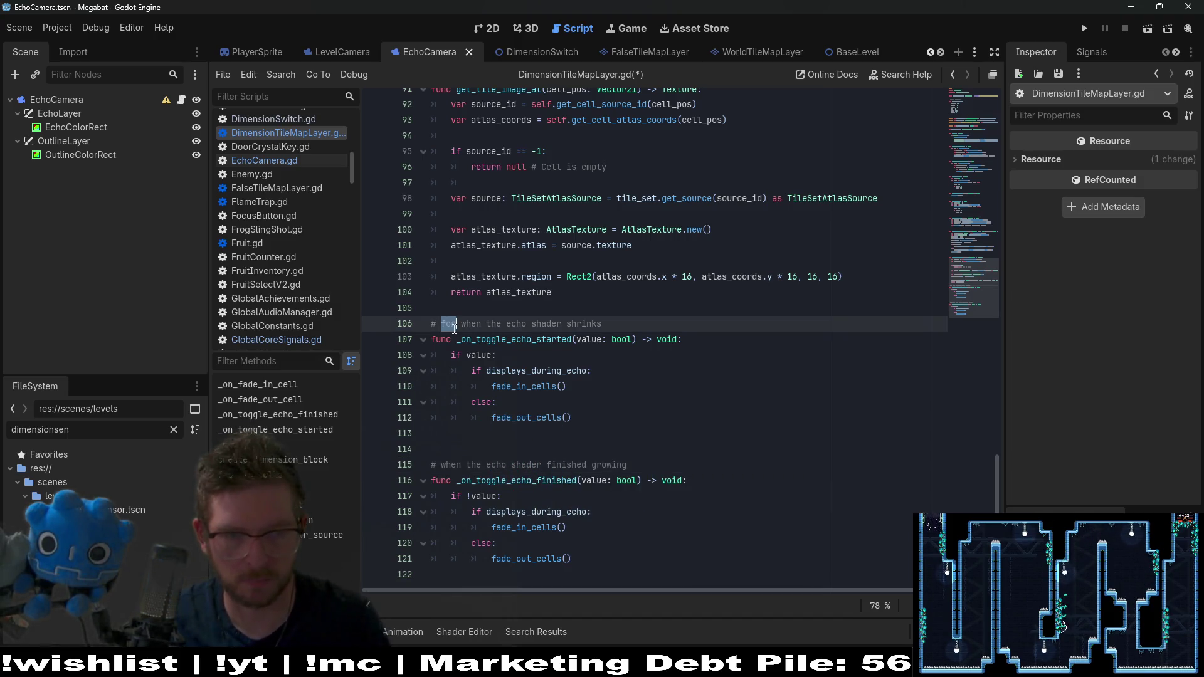
# Step: Trim 'for' from the comment, save, and move the '!' from line 117 to line 108
pyautogui.press('Delete')
pyautogui.press('Delete')
pyautogui.hotkey('ctrl', 's')
pyautogui.click(611, 498)
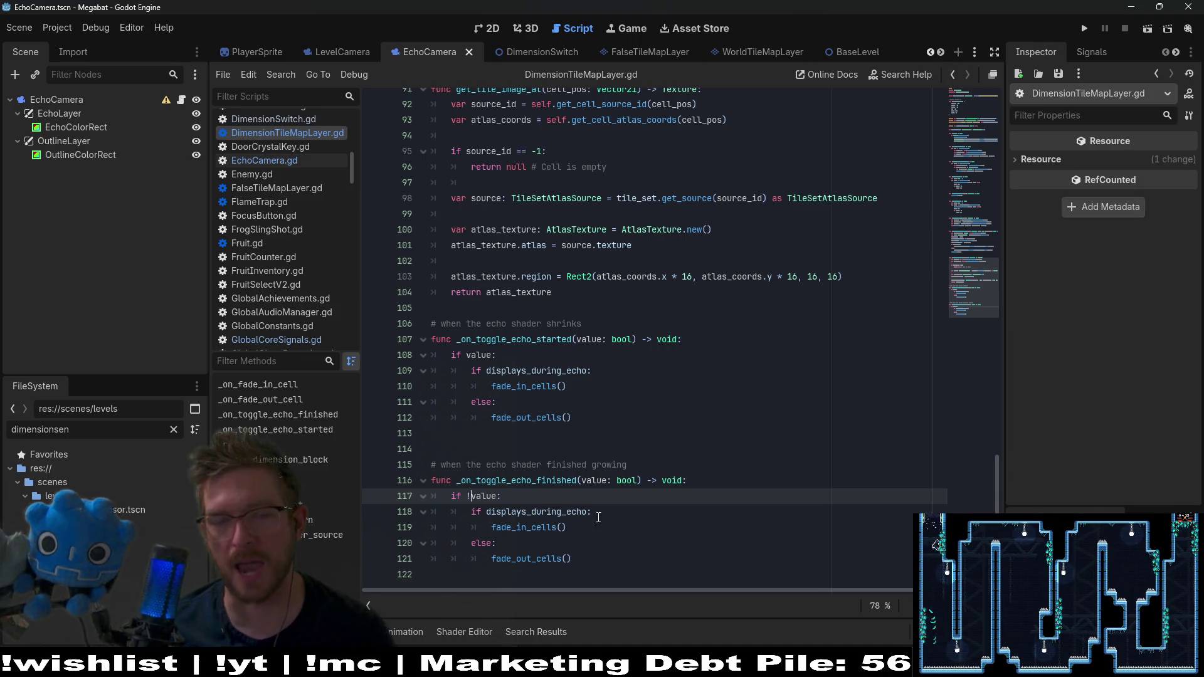
pyautogui.click(467, 496)
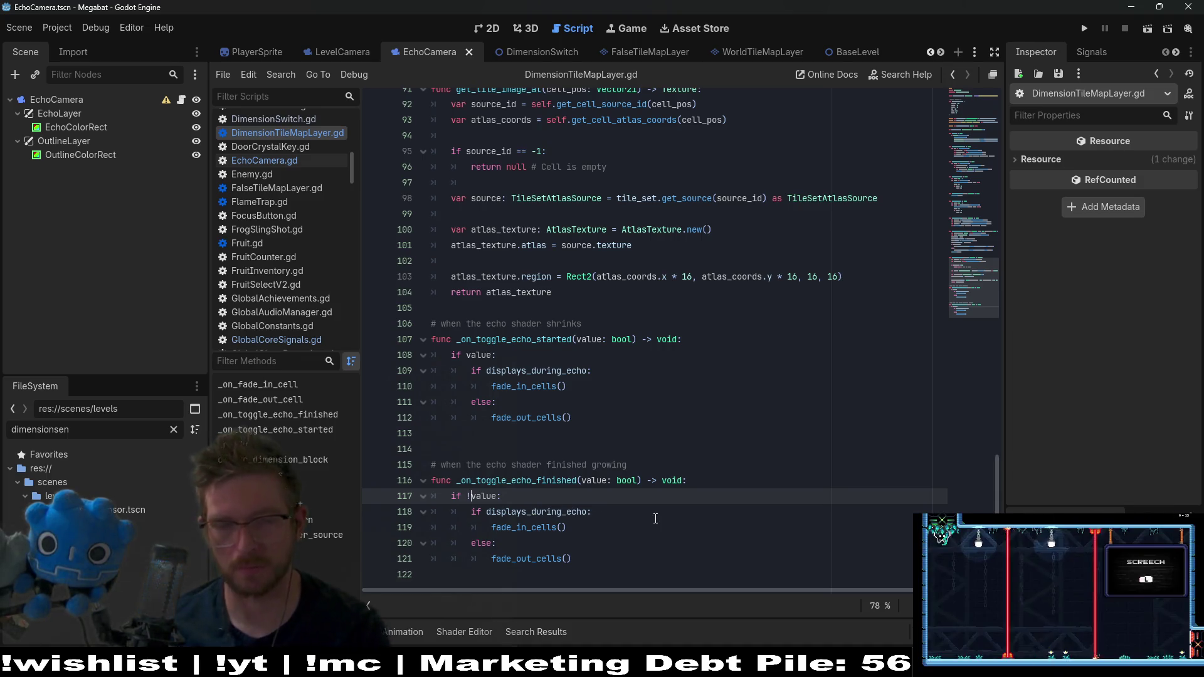
pyautogui.press('BackSpace')
pyautogui.click(627, 355)
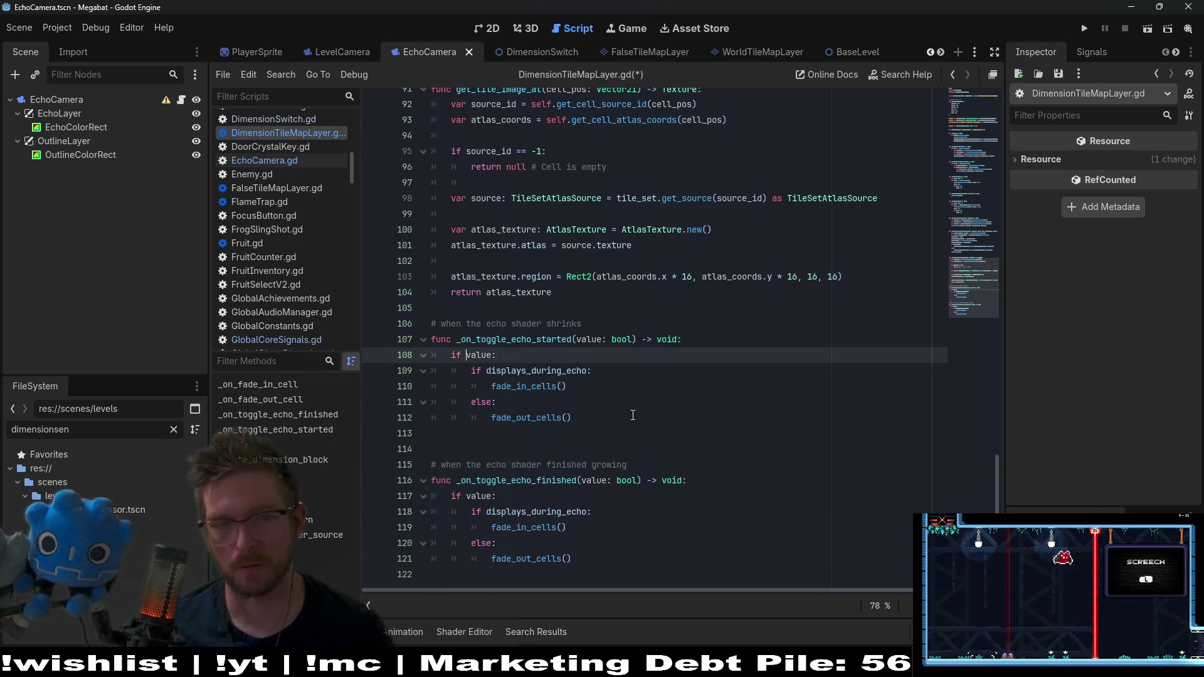
pyautogui.write('!')
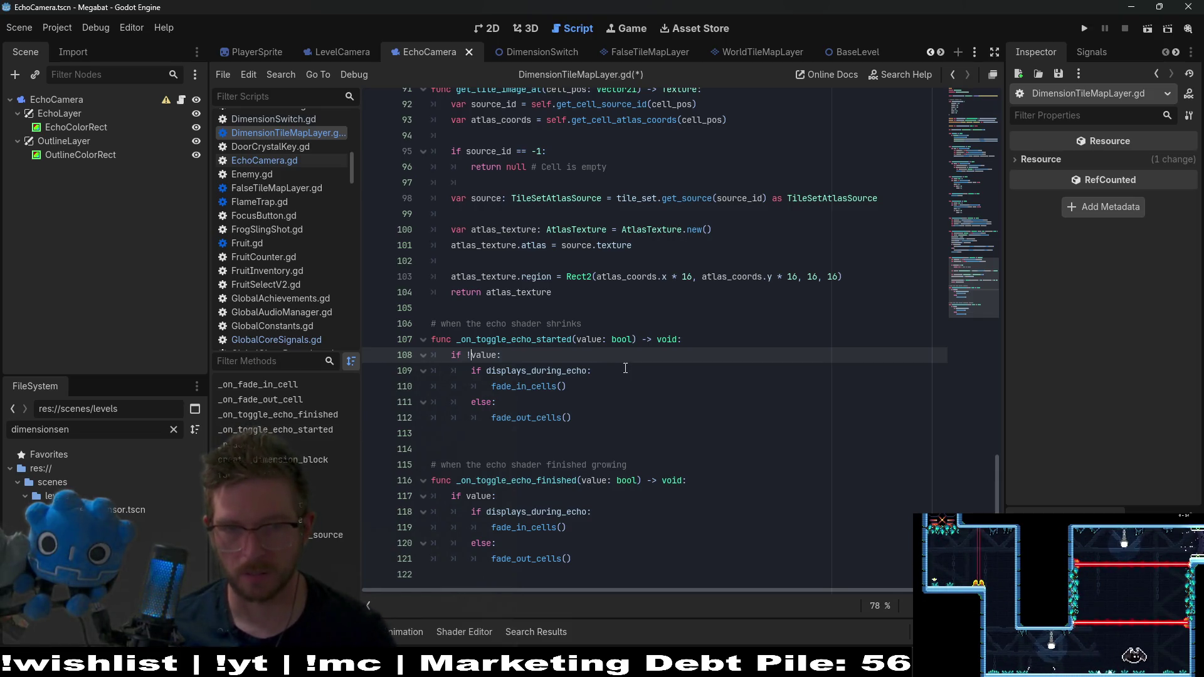
# Step: Inspect displays_during_echo and the value parameter in the finished handler, then save
pyautogui.doubleClick(567, 371)
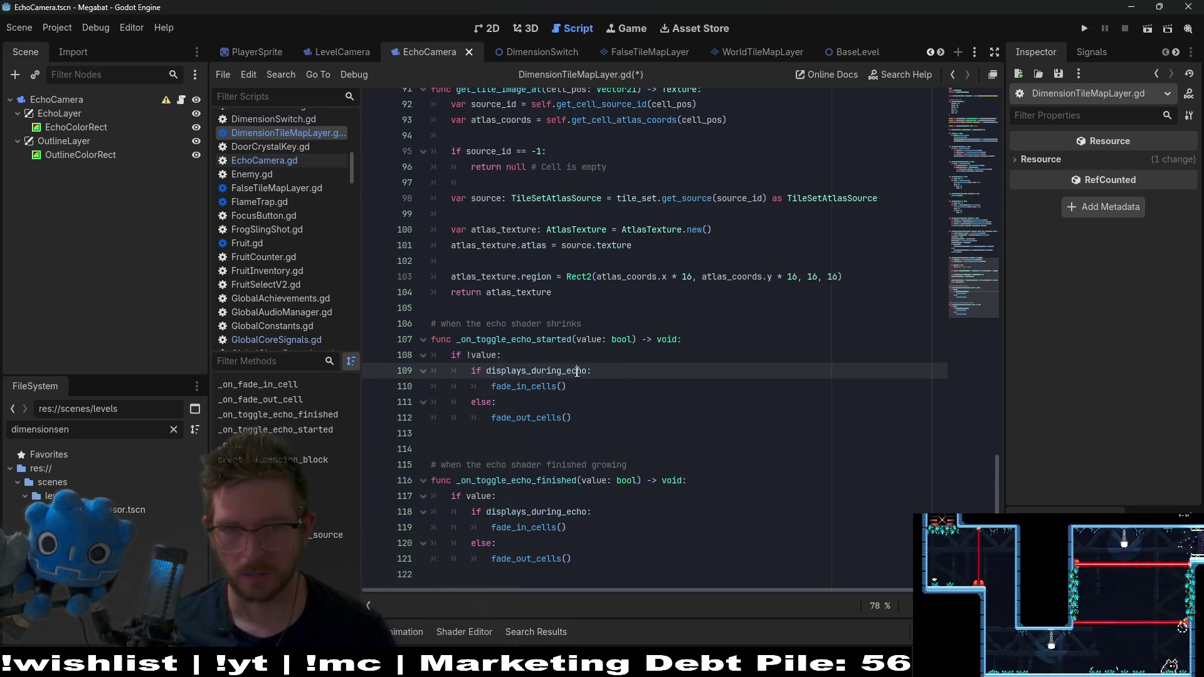
pyautogui.doubleClick(571, 511)
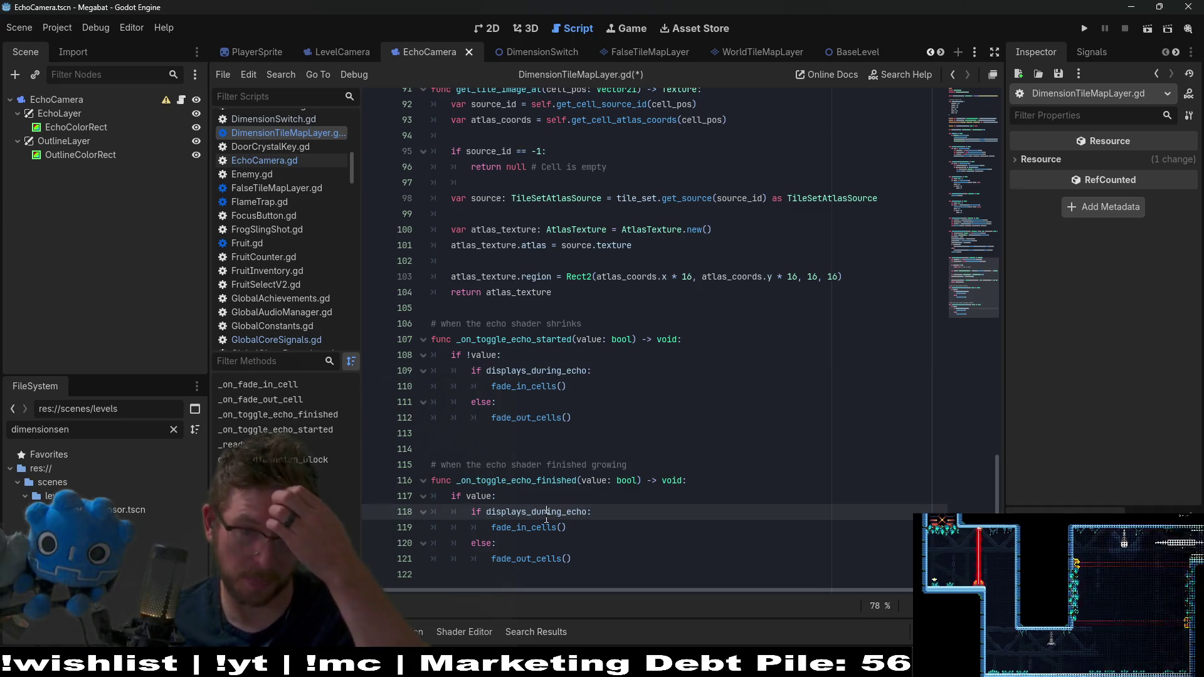
pyautogui.doubleClick(479, 496)
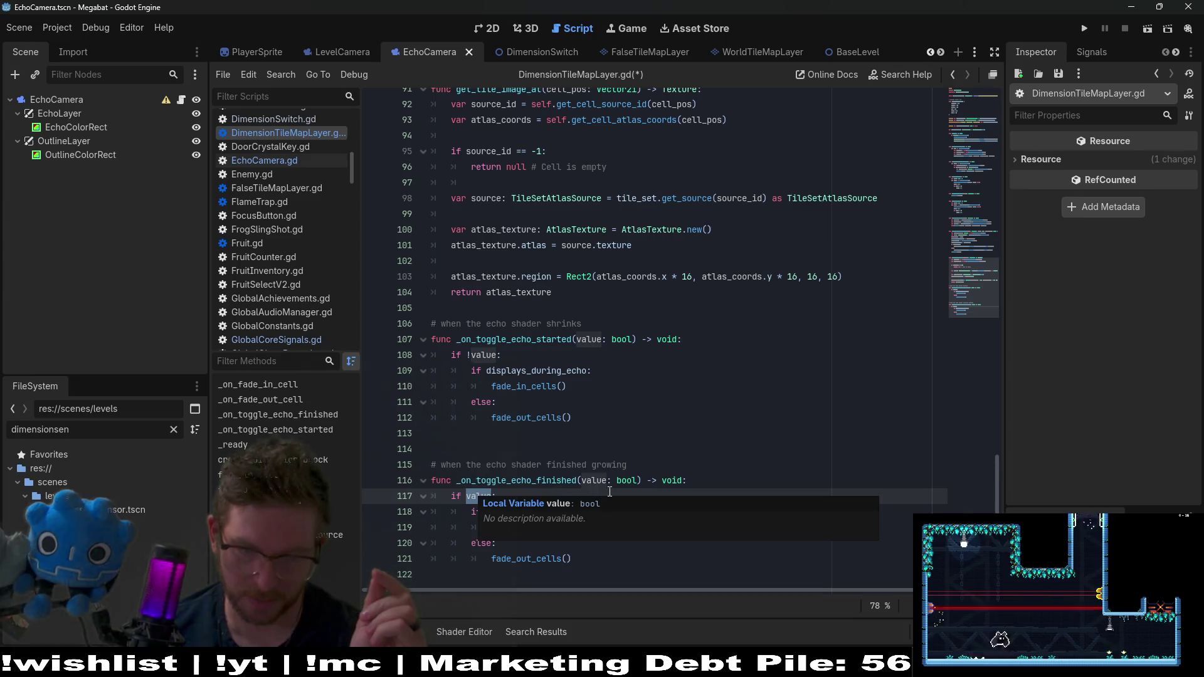
pyautogui.click(601, 465)
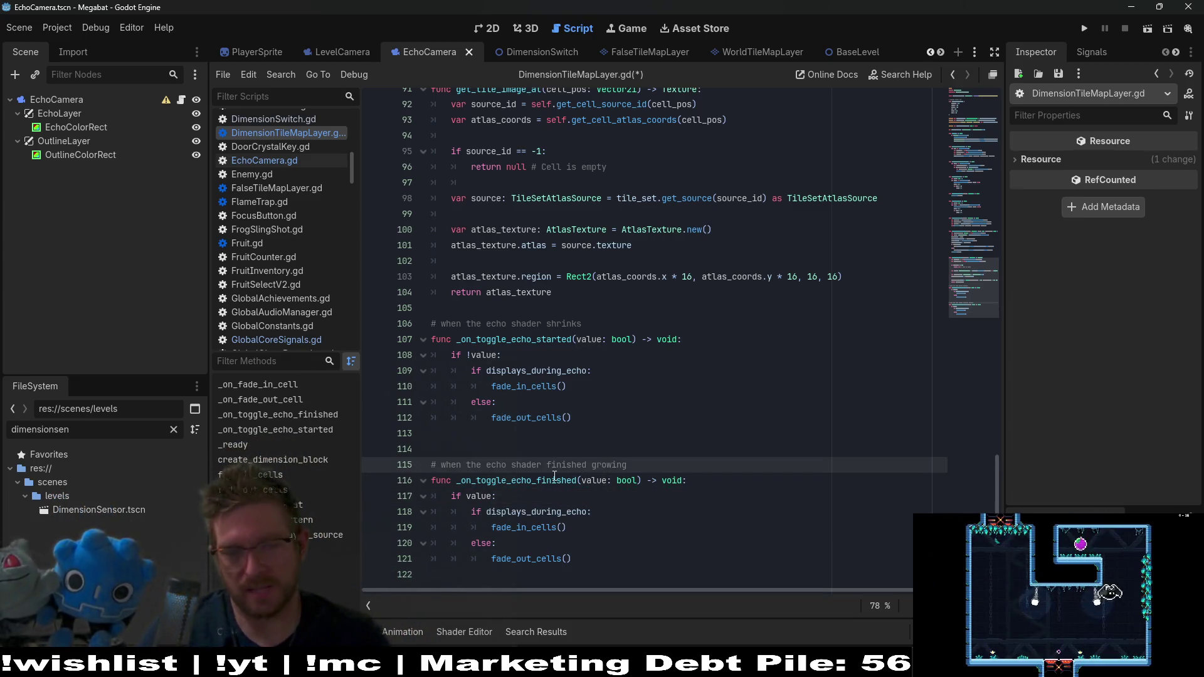
pyautogui.doubleClick(557, 513)
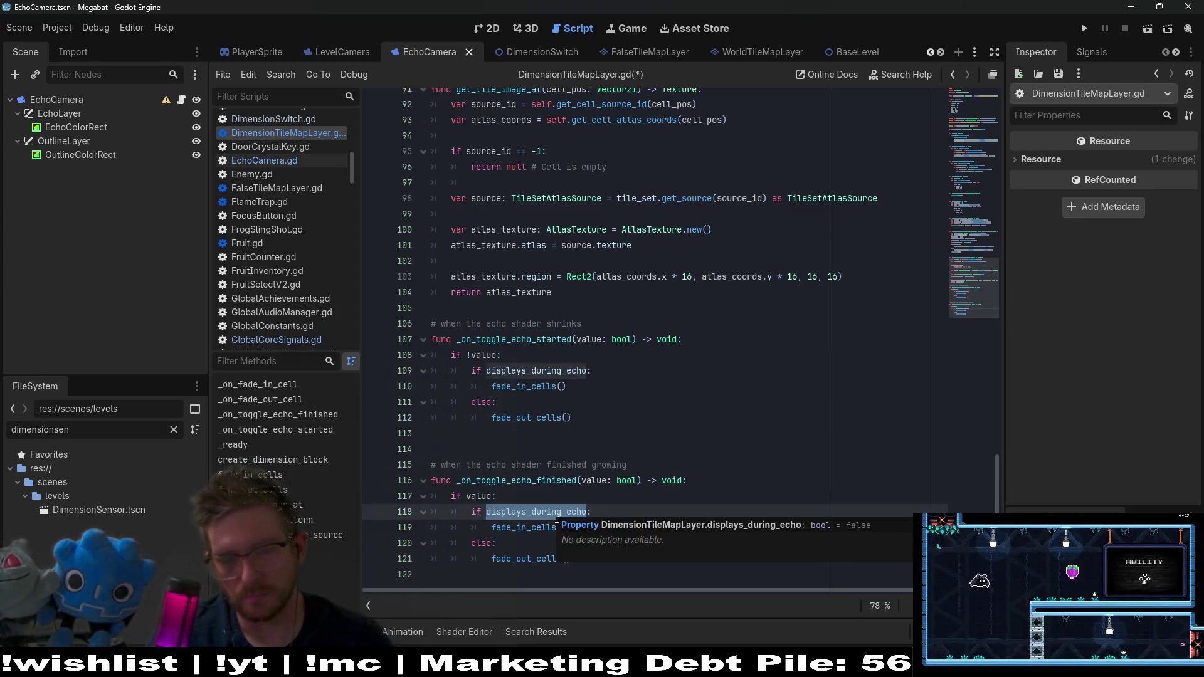
pyautogui.hotkey('ctrl', 's')
# Step: Review the fade_in_cells and fade_out_cells calls and the started handler's condition
pyautogui.click(603, 501)
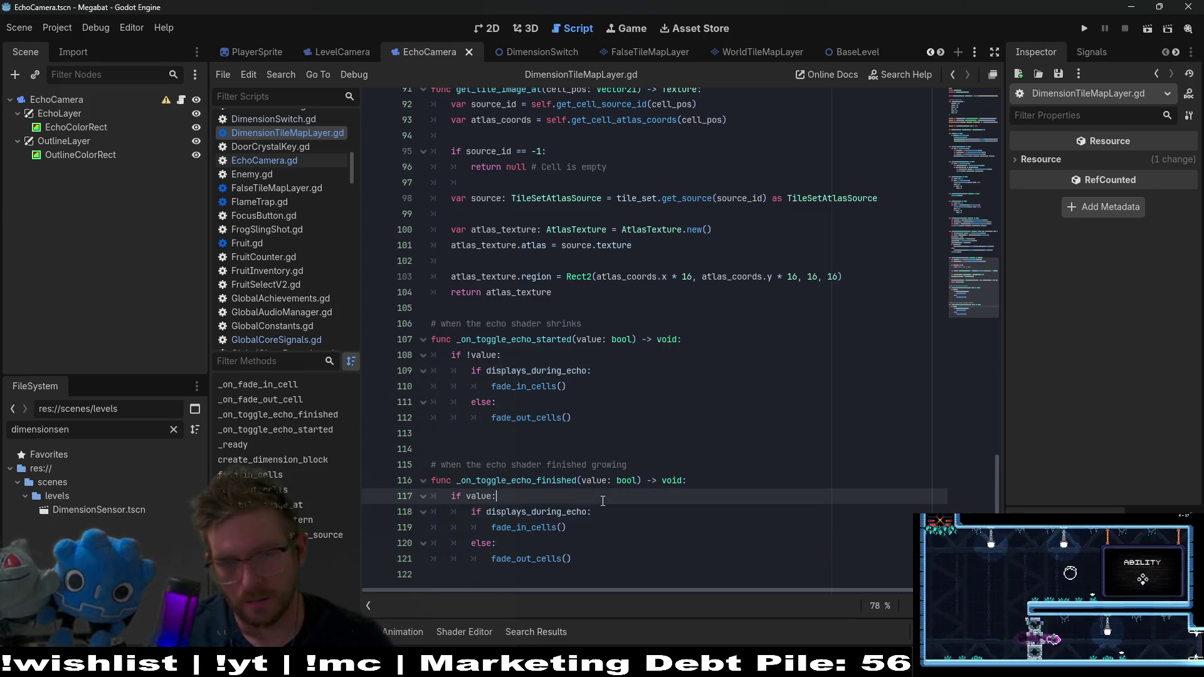
pyautogui.doubleClick(568, 512)
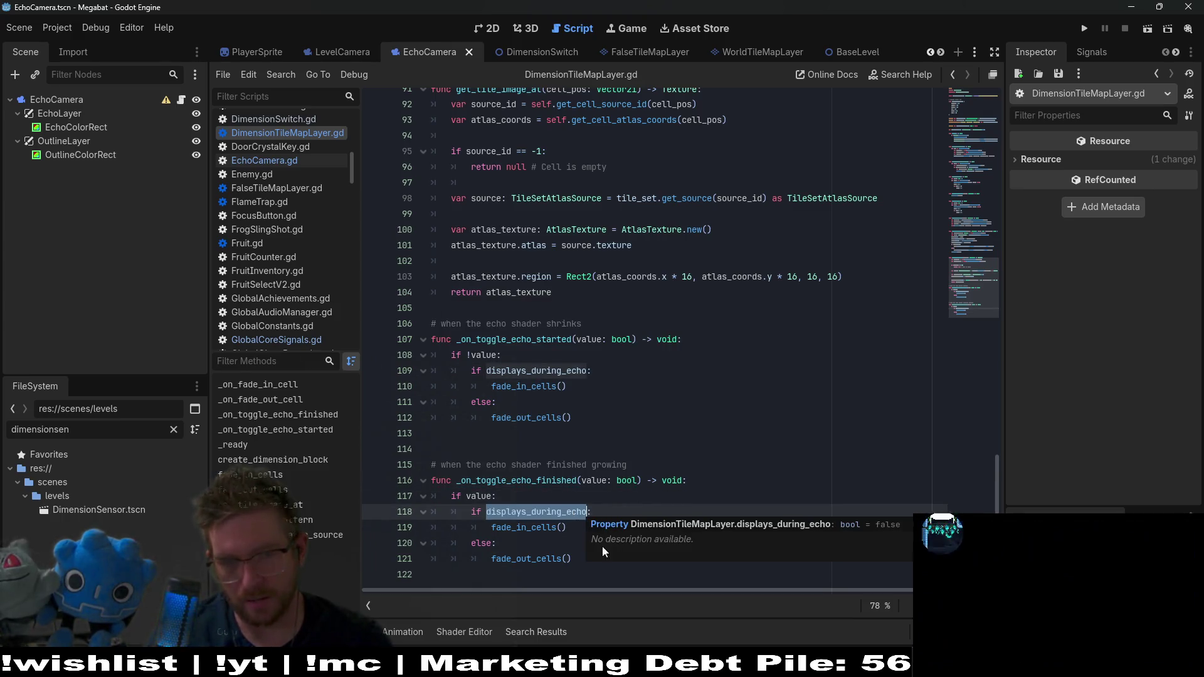
pyautogui.doubleClick(532, 527)
pyautogui.doubleClick(530, 558)
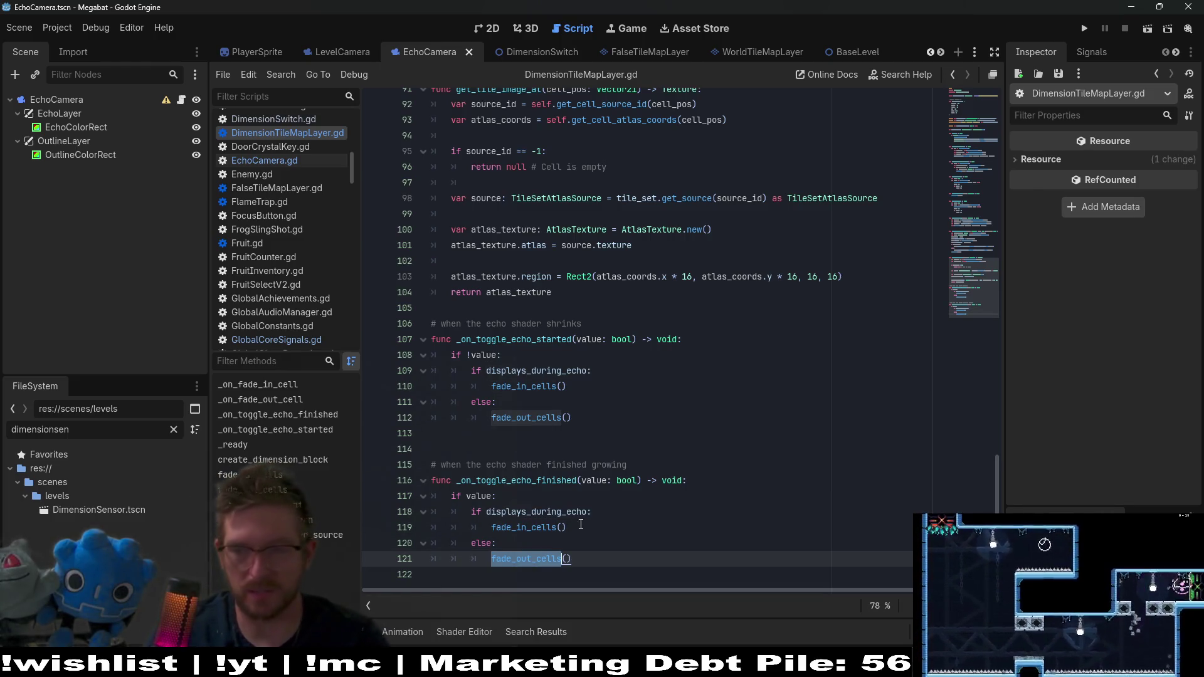
pyautogui.doubleClick(509, 340)
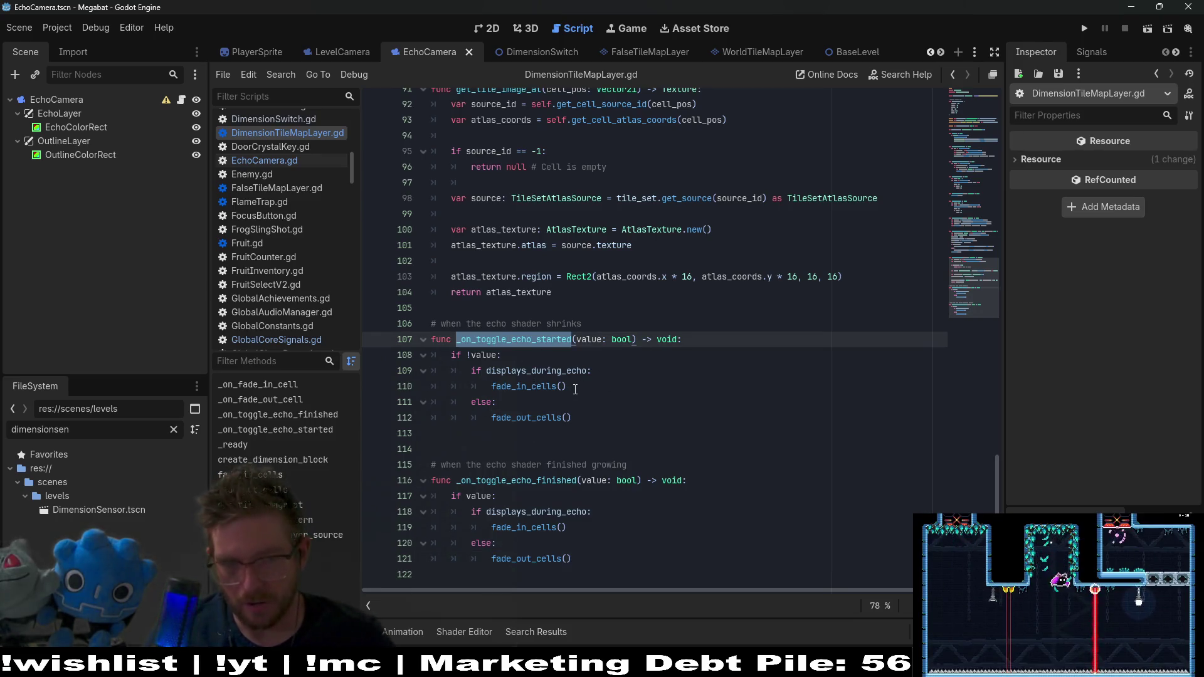
pyautogui.click(480, 355)
pyautogui.doubleClick(479, 355)
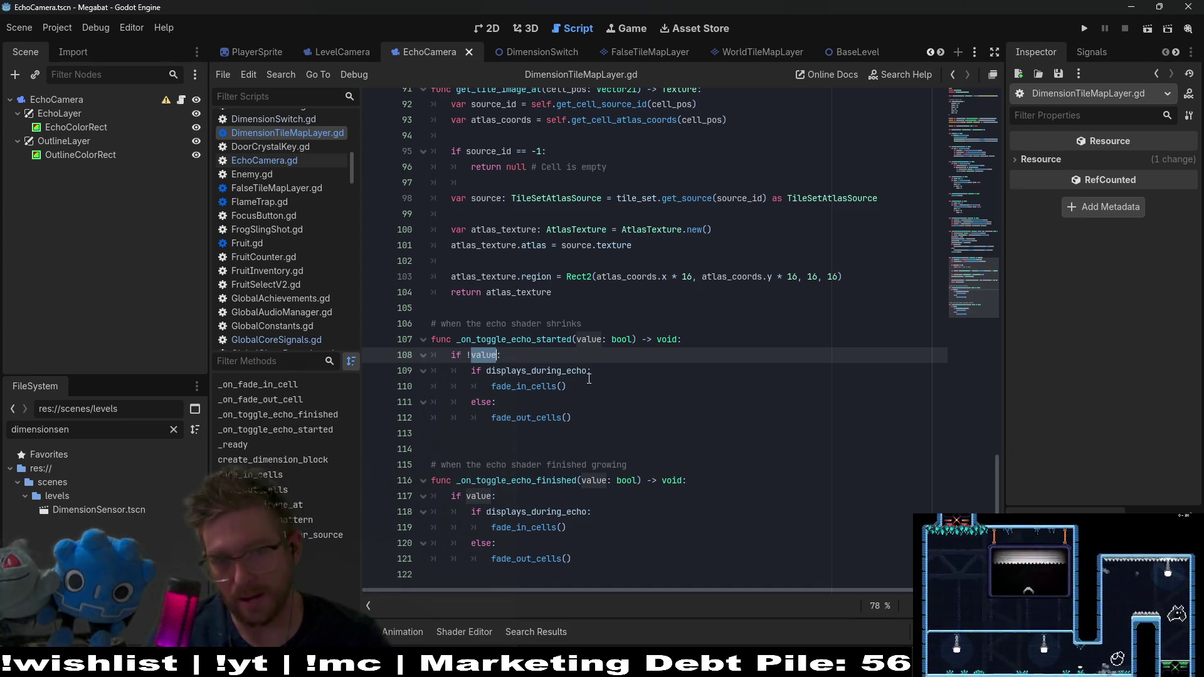
pyautogui.doubleClick(552, 370)
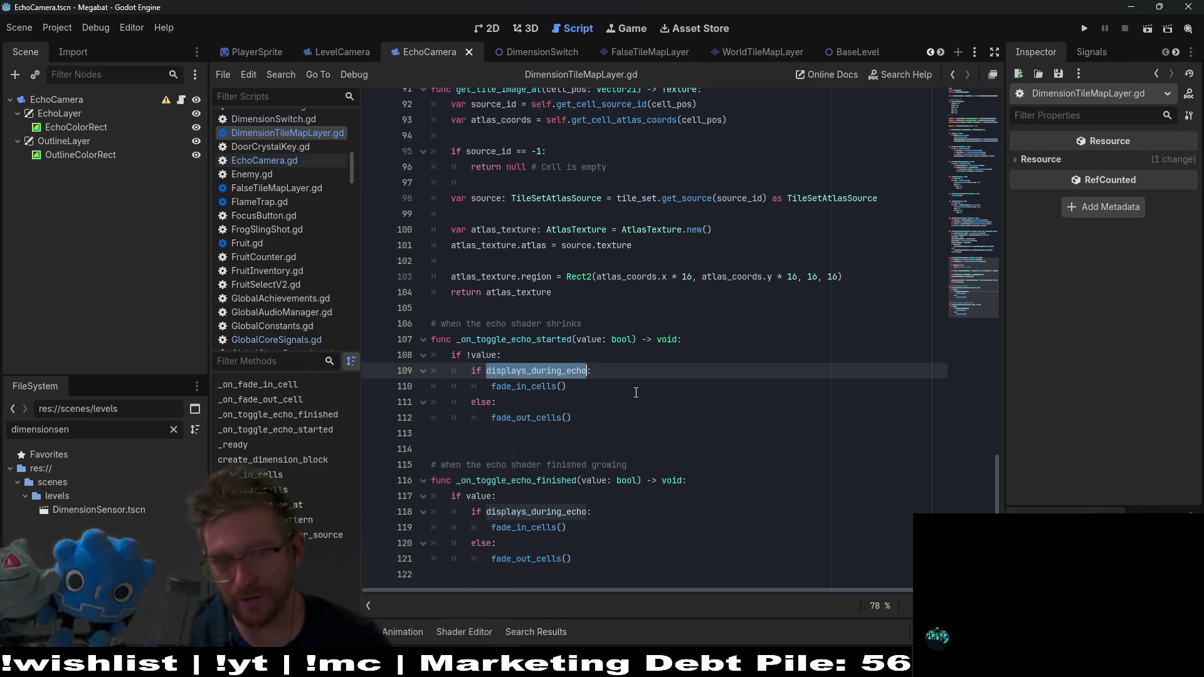
# Step: Swap line 110 to fade_out_cells() and line 112 to fade_in_cells(), save, and open Level_4_2
pyautogui.click(527, 386)
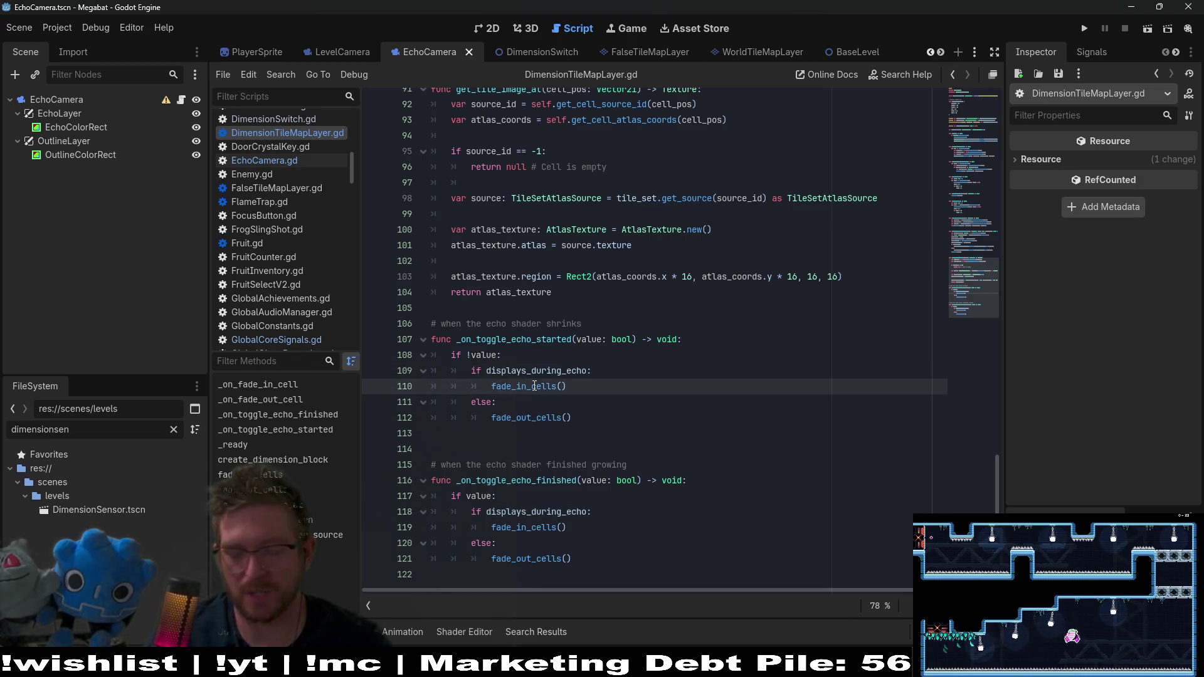
pyautogui.press('BackSpace')
pyautogui.press('BackSpace')
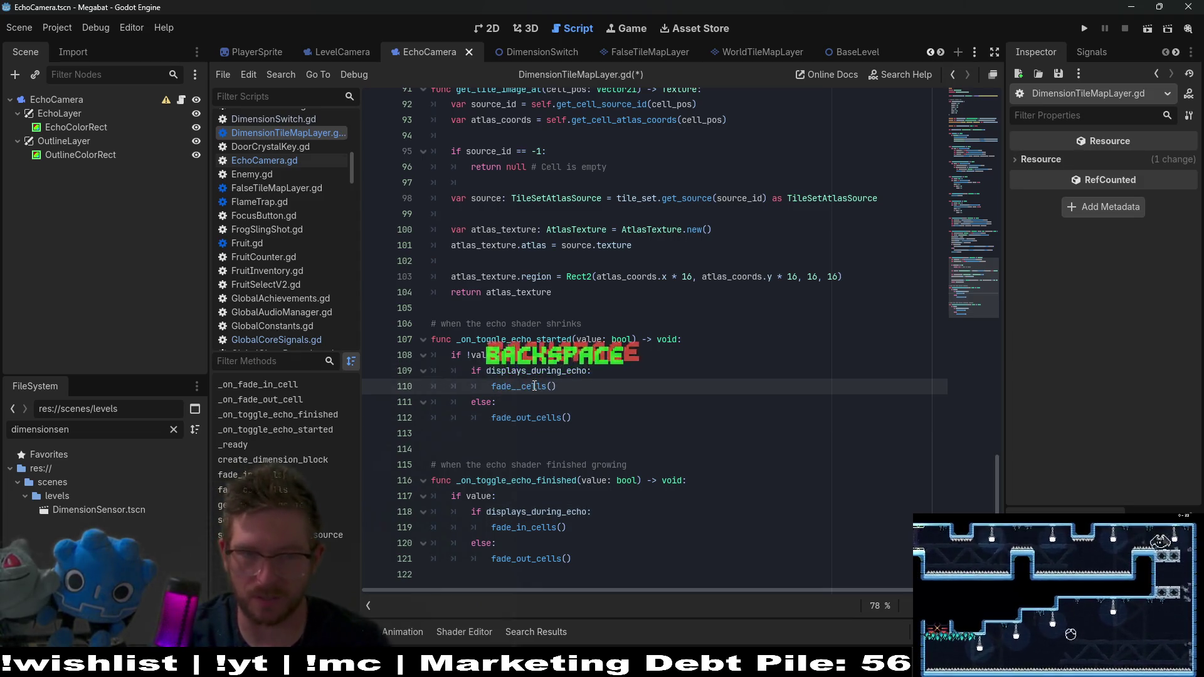
pyautogui.write('out')
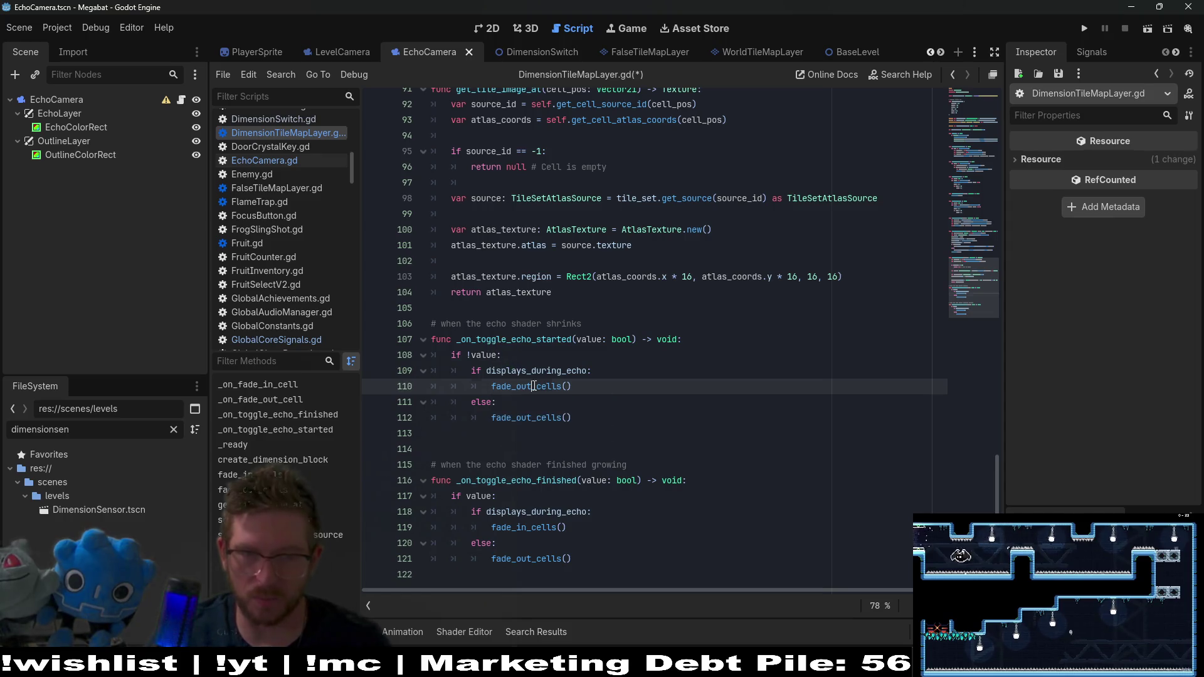
pyautogui.press('Down')
pyautogui.press('Down')
pyautogui.press('BackSpace')
pyautogui.press('BackSpace')
pyautogui.press('BackSpace')
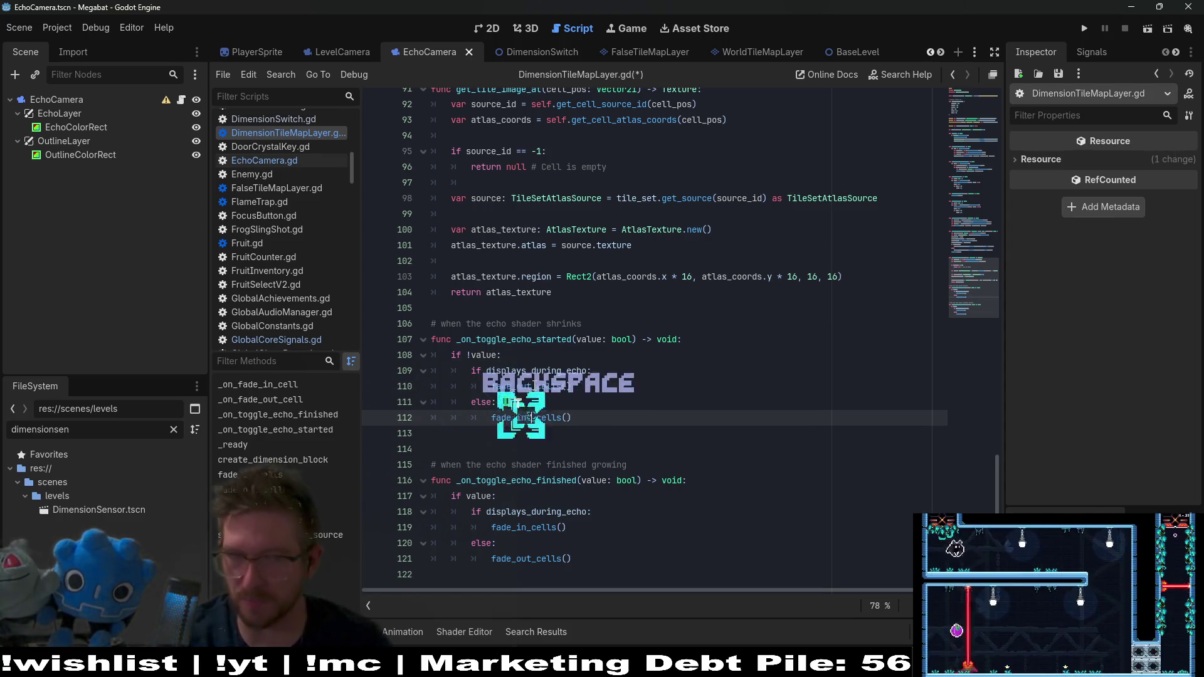
pyautogui.write('in')
pyautogui.hotkey('ctrl', 's')
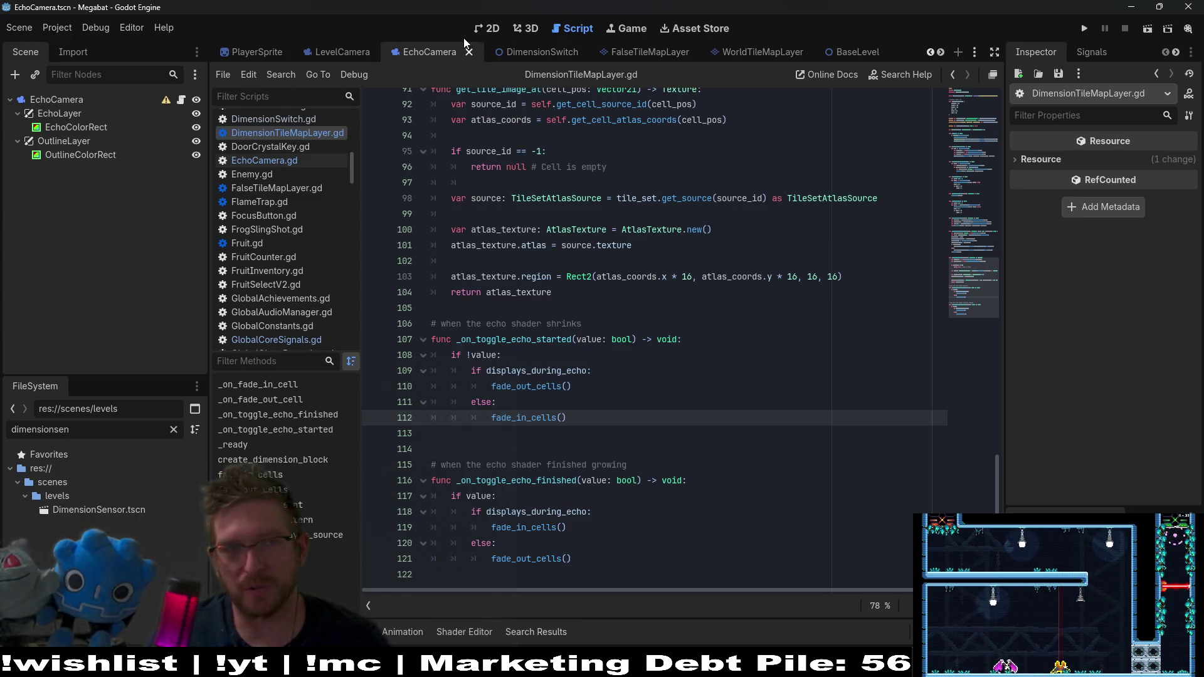
pyautogui.scroll(4, 389, 52)
pyautogui.click(395, 53)
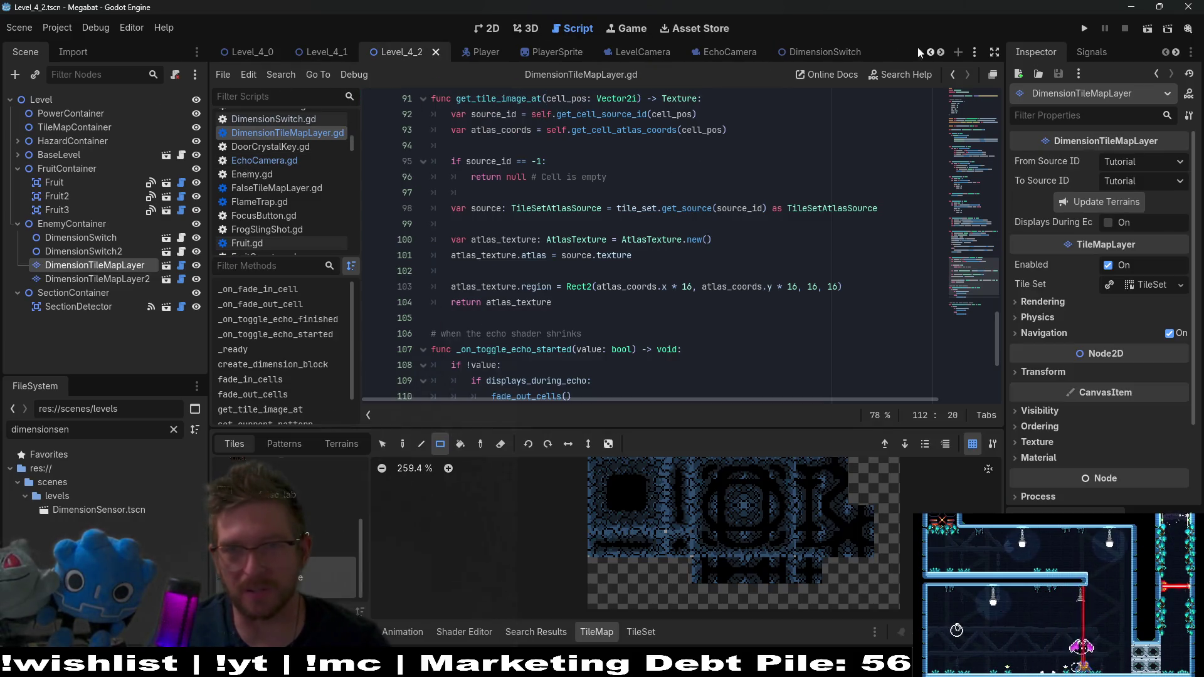
# Step: Play-test Level_4_2, then check DimensionTileMapLayer2's displays_during_echo and return to the 2D view
pyautogui.click(1146, 31)
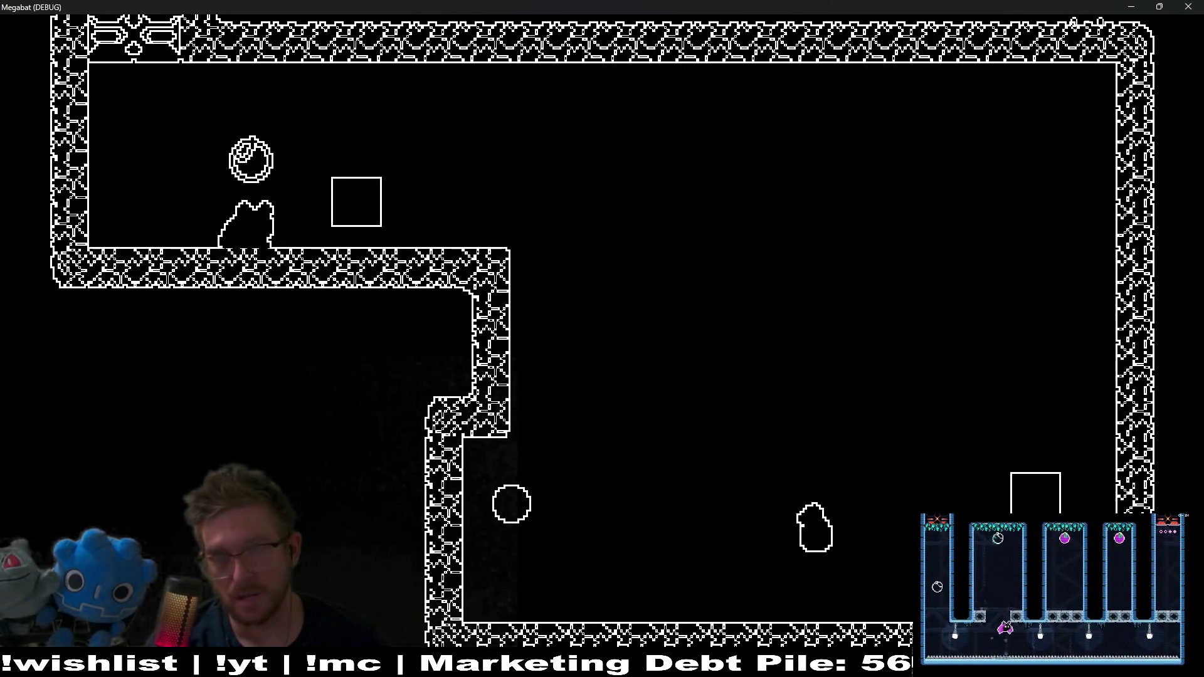
pyautogui.click(1188, 7)
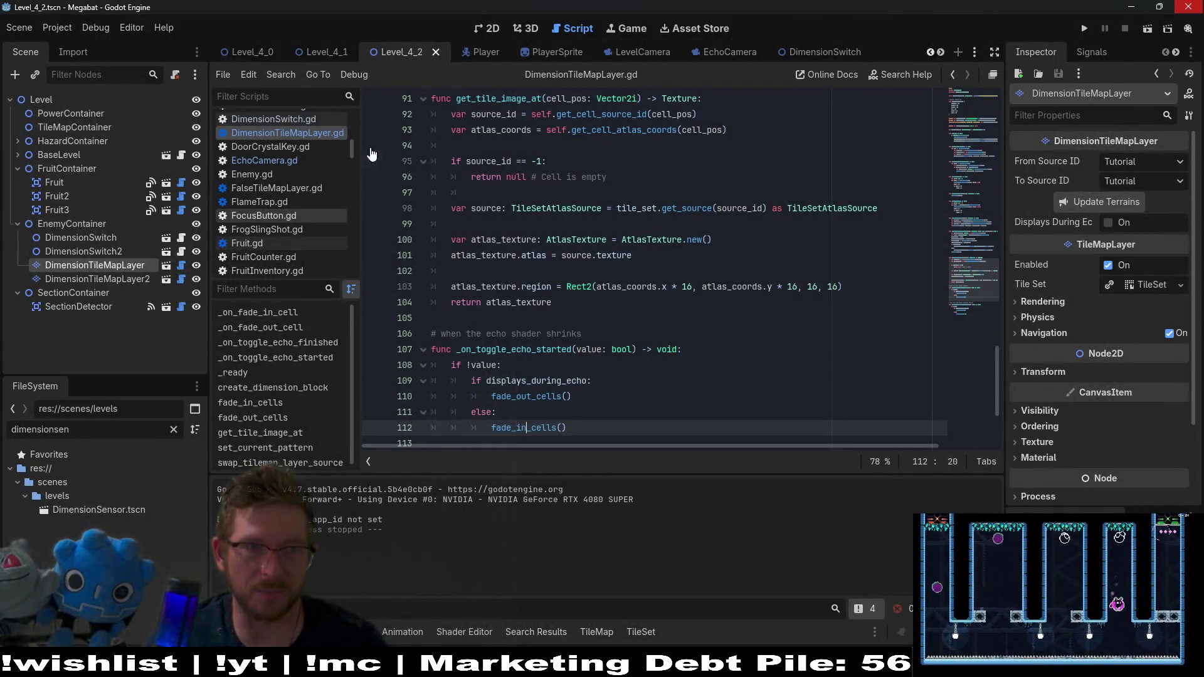
pyautogui.click(99, 283)
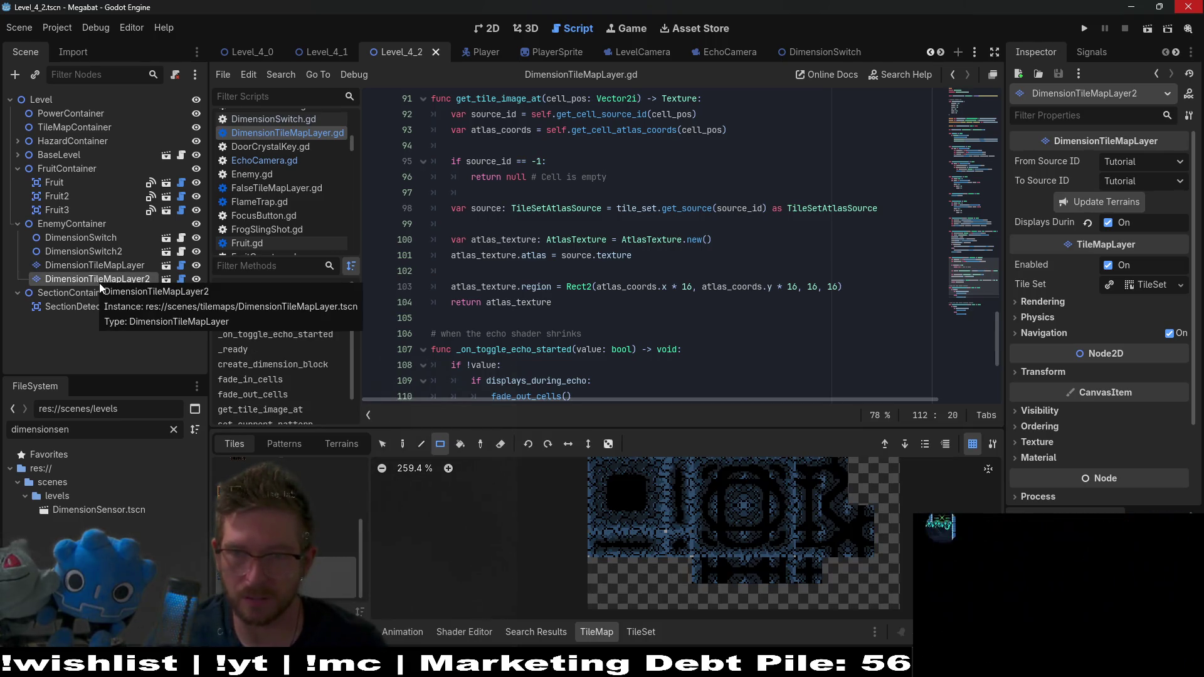
pyautogui.scroll(-3, 555, 263)
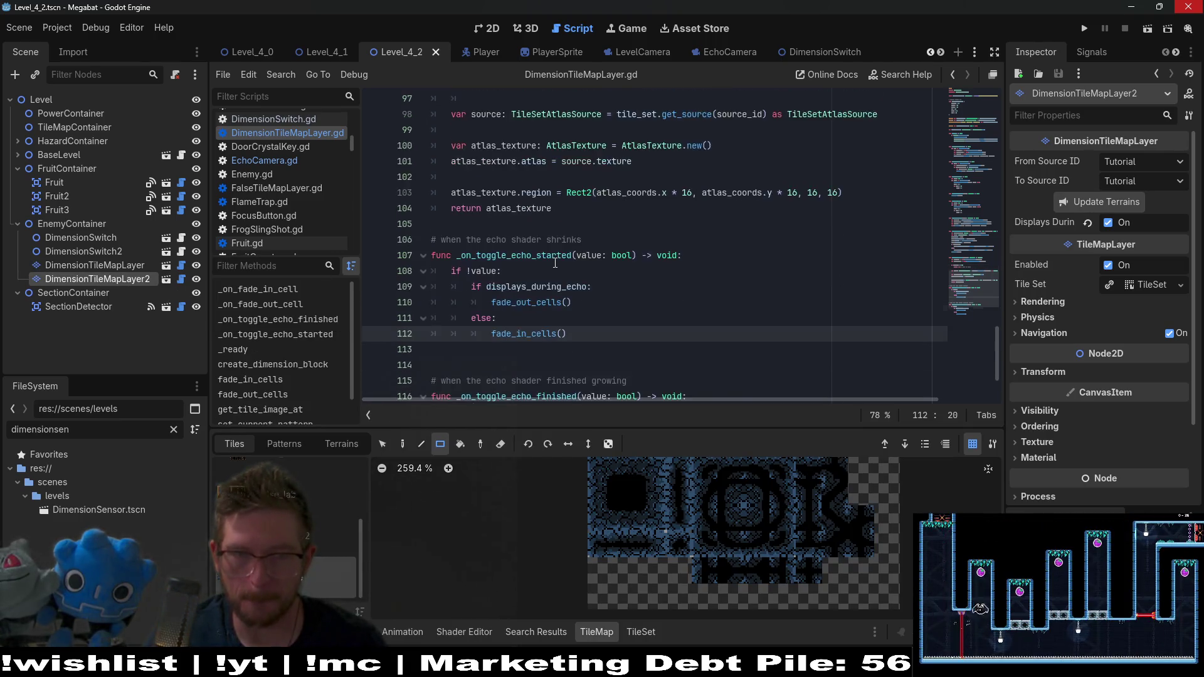
pyautogui.scroll(-1, 556, 264)
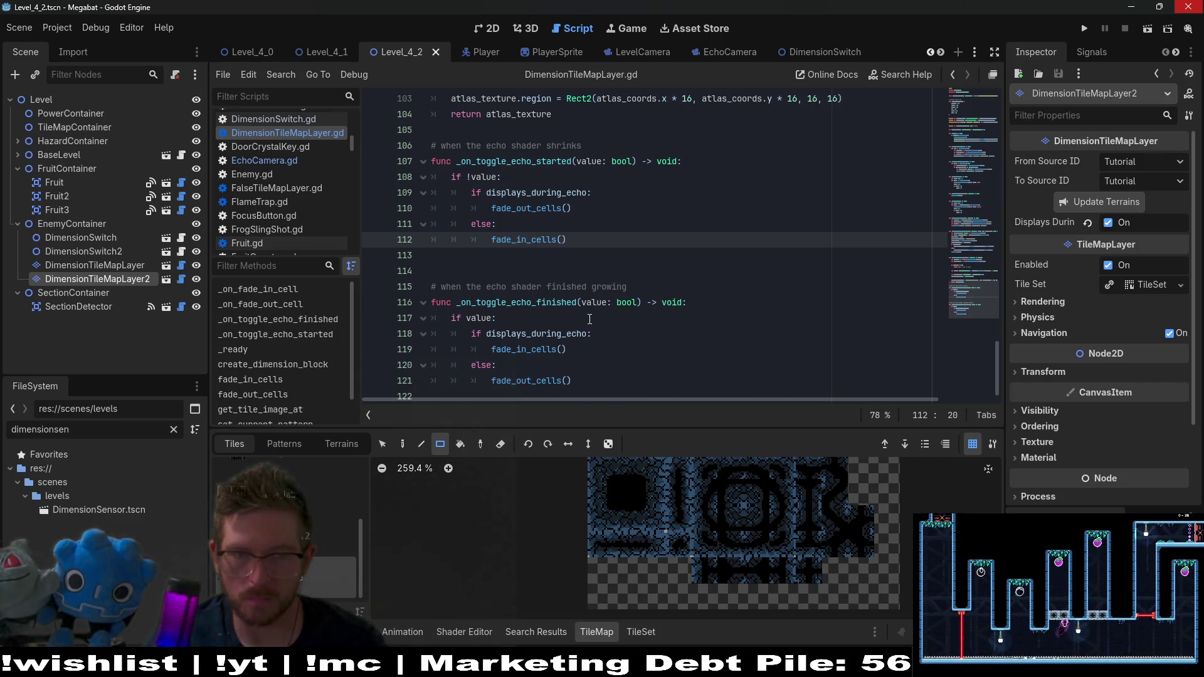
pyautogui.doubleClick(571, 334)
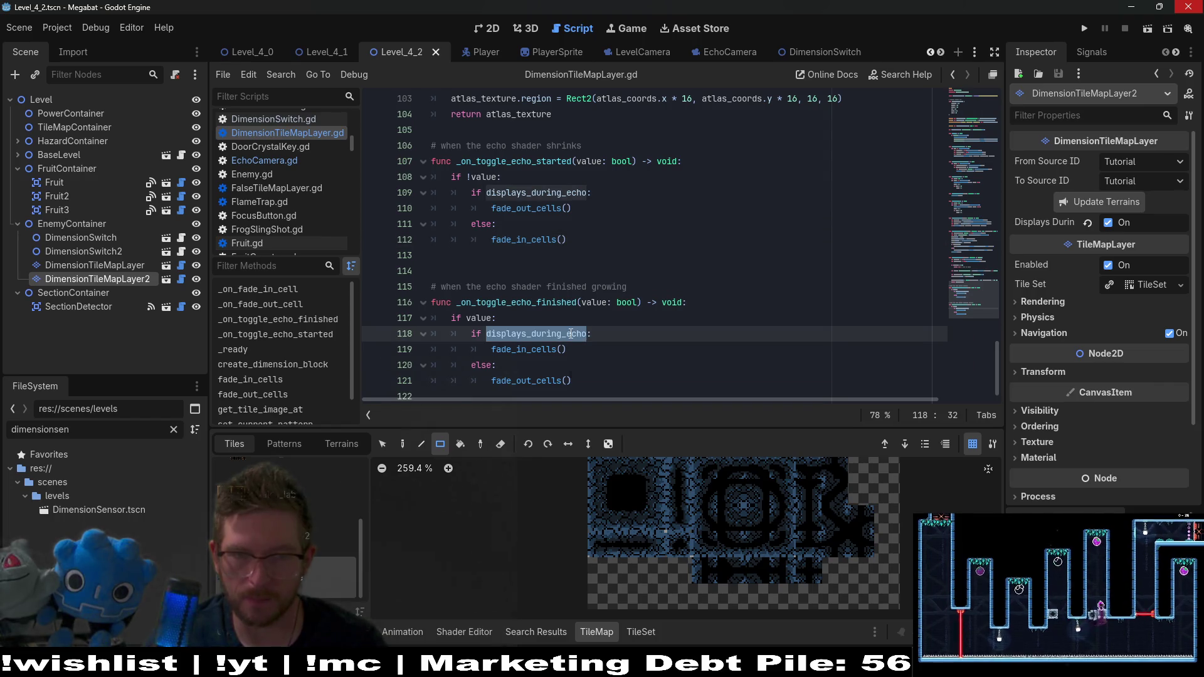
pyautogui.moveTo(572, 337)
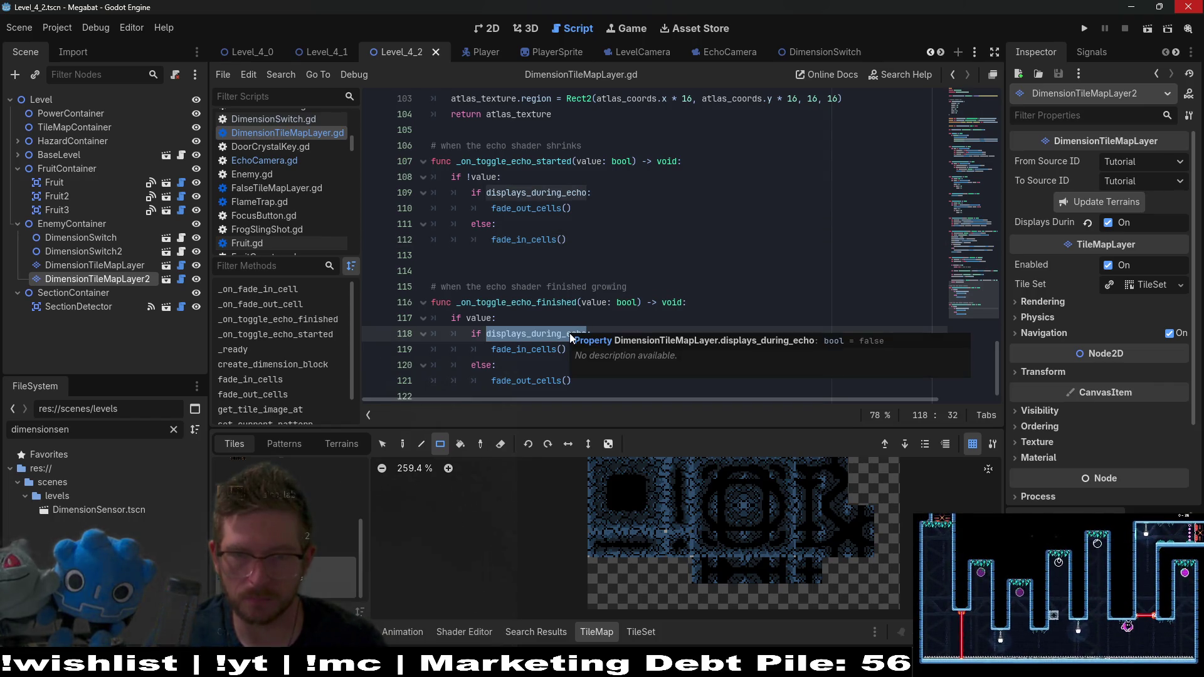
pyautogui.click(487, 30)
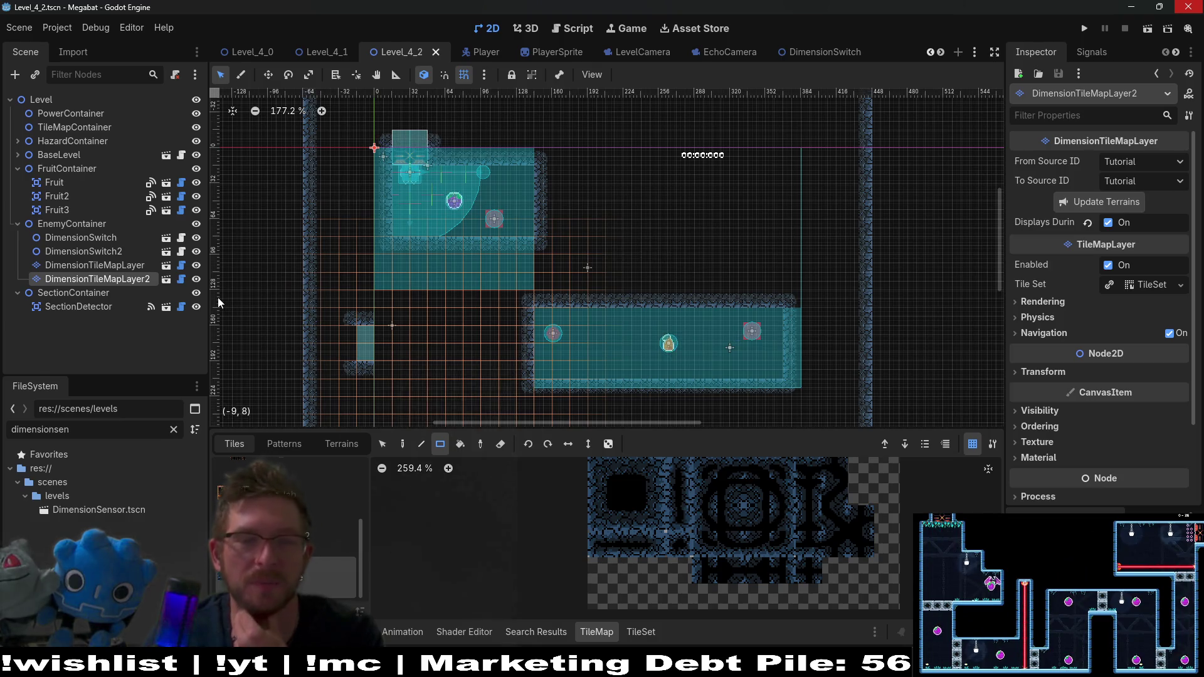
# Step: Reopen DimensionTileMapLayer2's script at _ready and copy displays_during_echo from line 21
pyautogui.click(182, 280)
pyautogui.scroll(20, 608, 263)
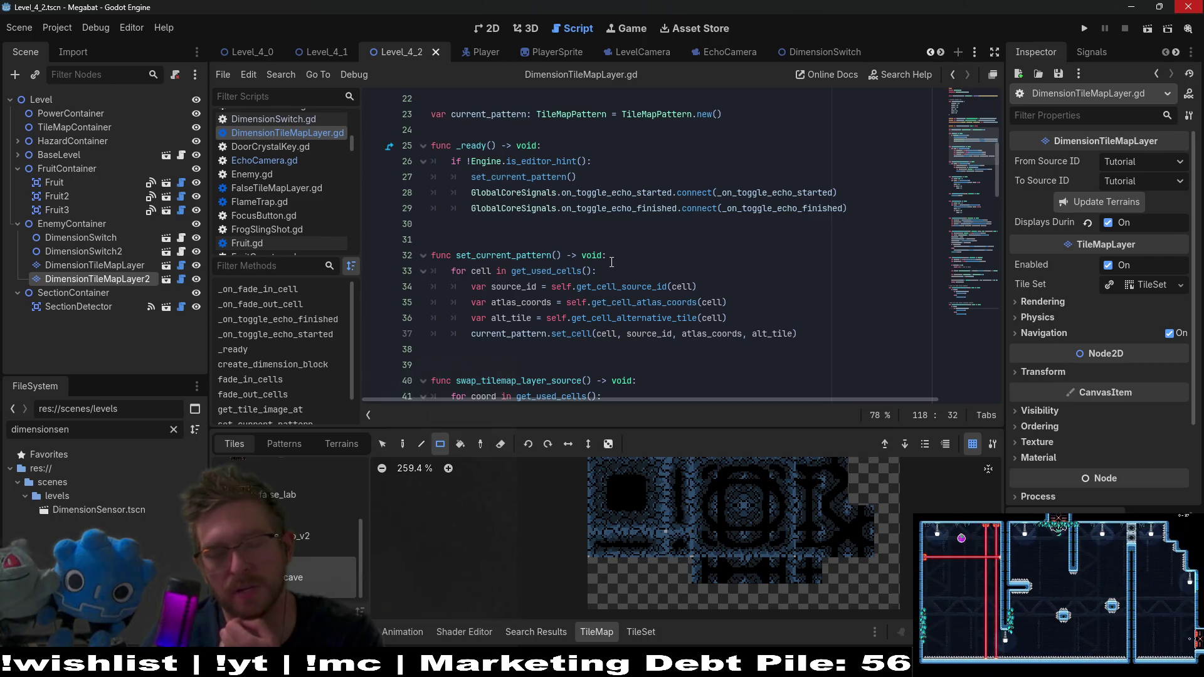
pyautogui.scroll(-1, 611, 263)
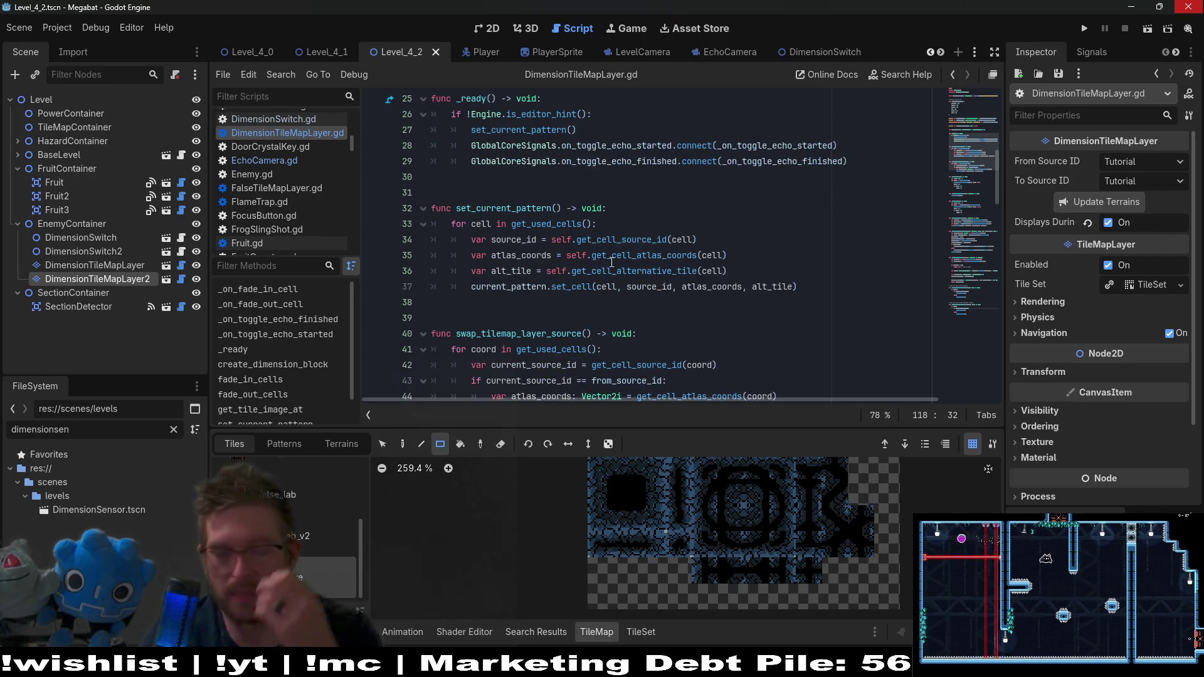
pyautogui.scroll(2, 612, 262)
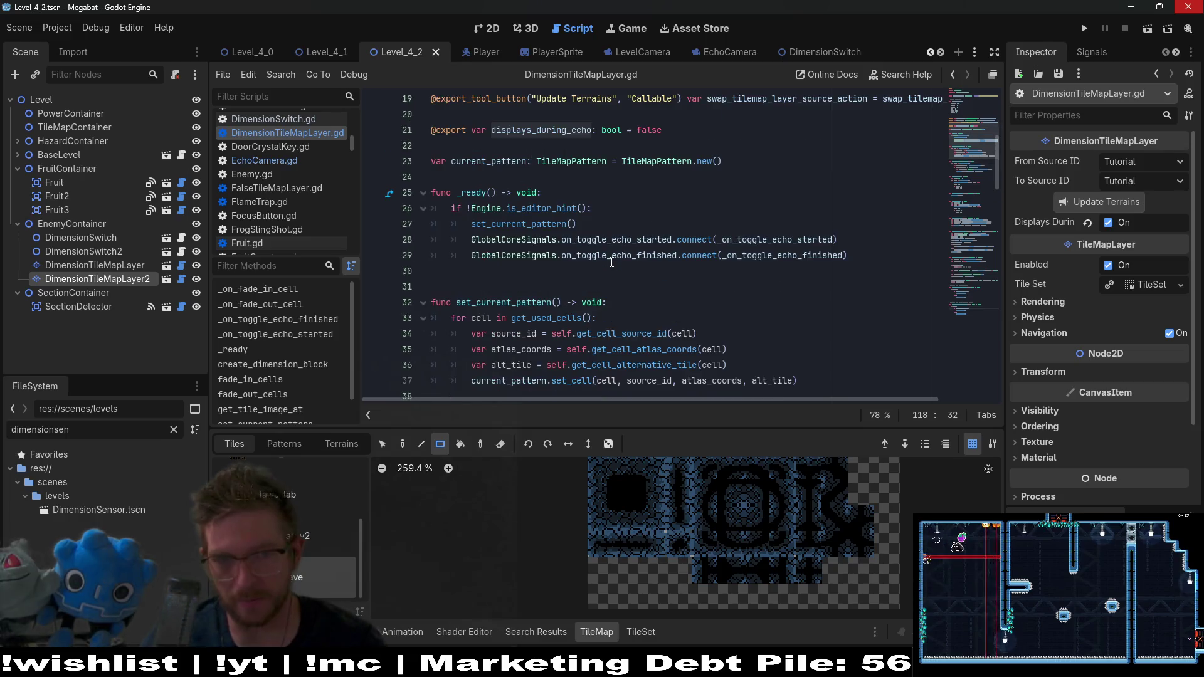
pyautogui.click(646, 223)
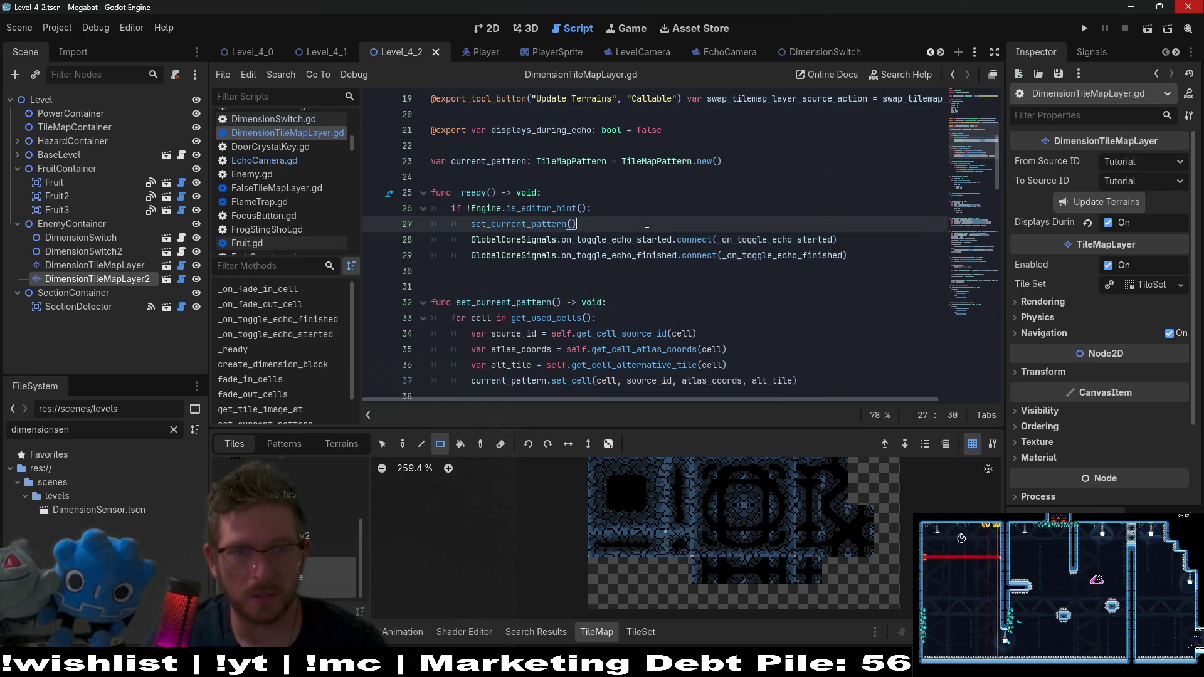
pyautogui.doubleClick(547, 130)
pyautogui.hotkey('ctrl', 'c')
# Step: After set_current_pattern() on line 27, add 'if displays_during_echo:' containing 'pass'
pyautogui.click(629, 225)
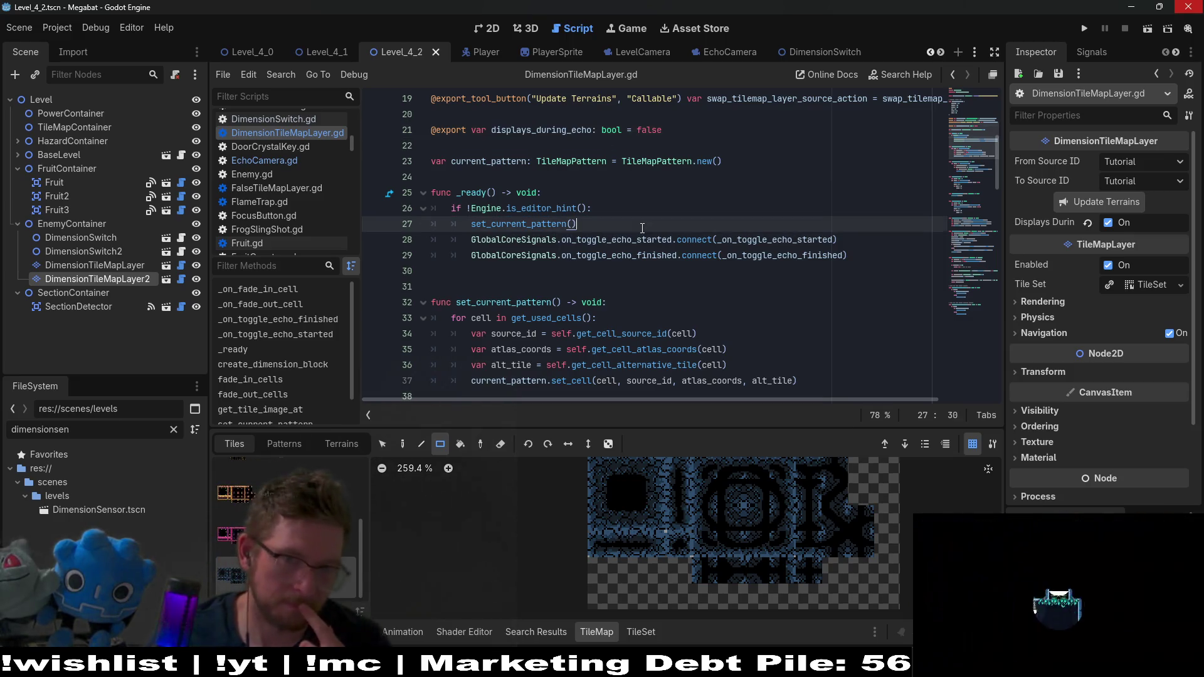
pyautogui.press('Return')
pyautogui.write('if')
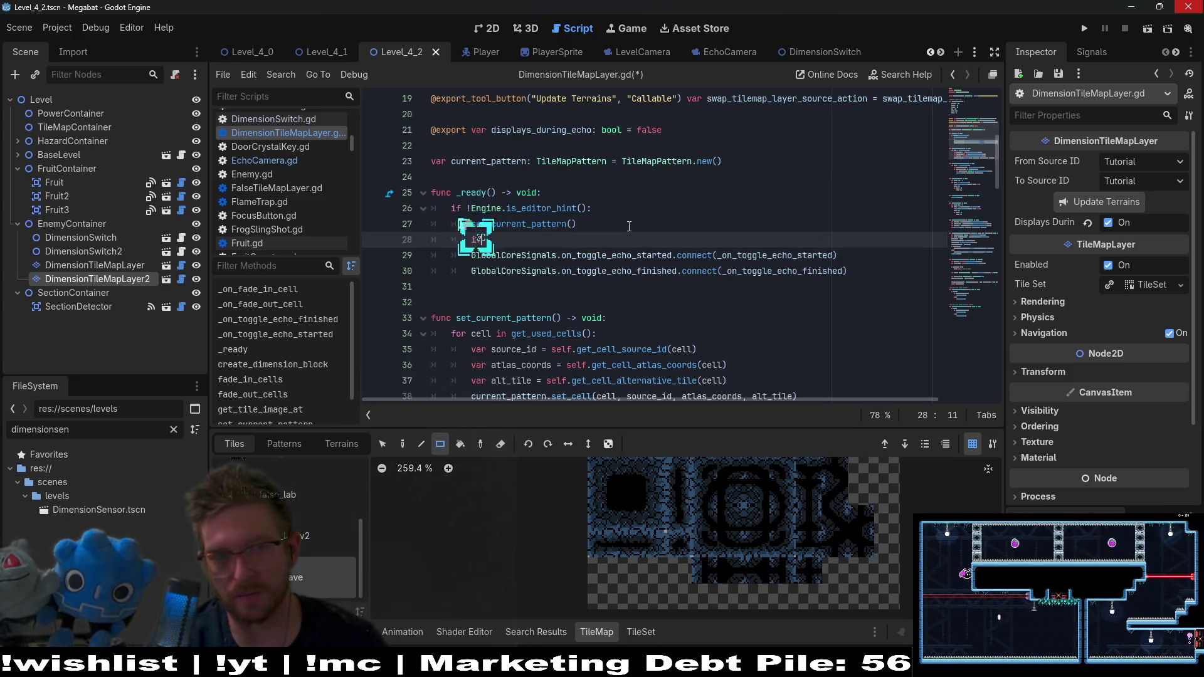
pyautogui.hotkey('ctrl', 'v')
pyautogui.write(':')
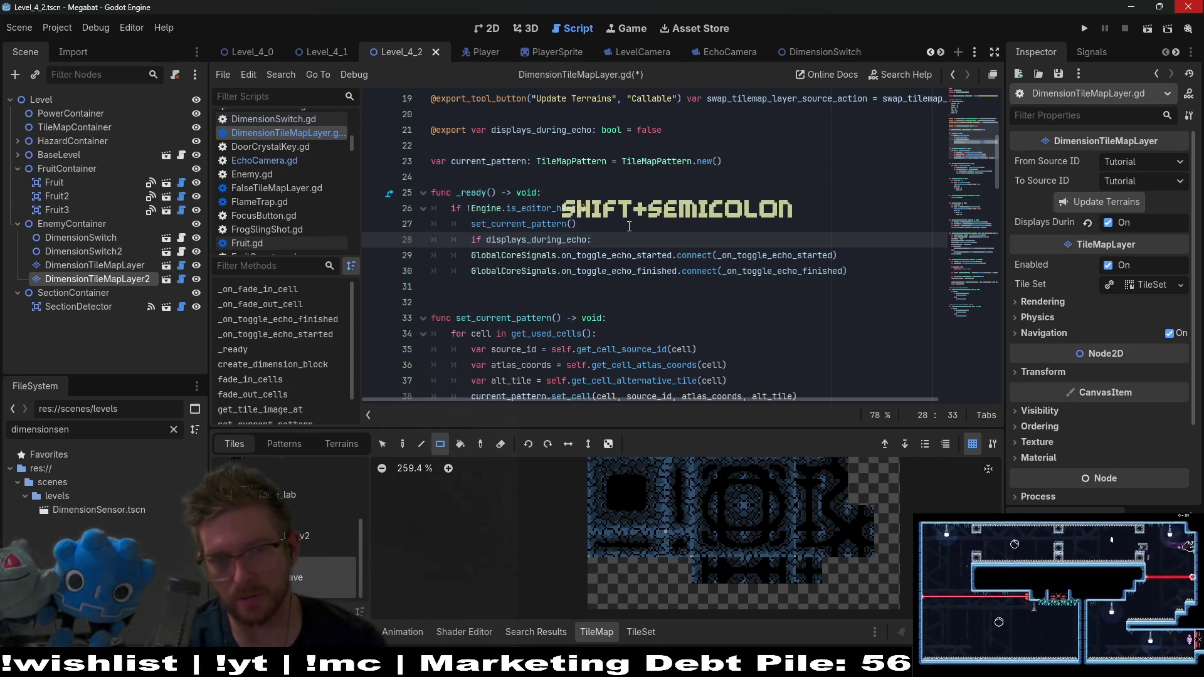
pyautogui.press('Return')
pyautogui.write('pass')
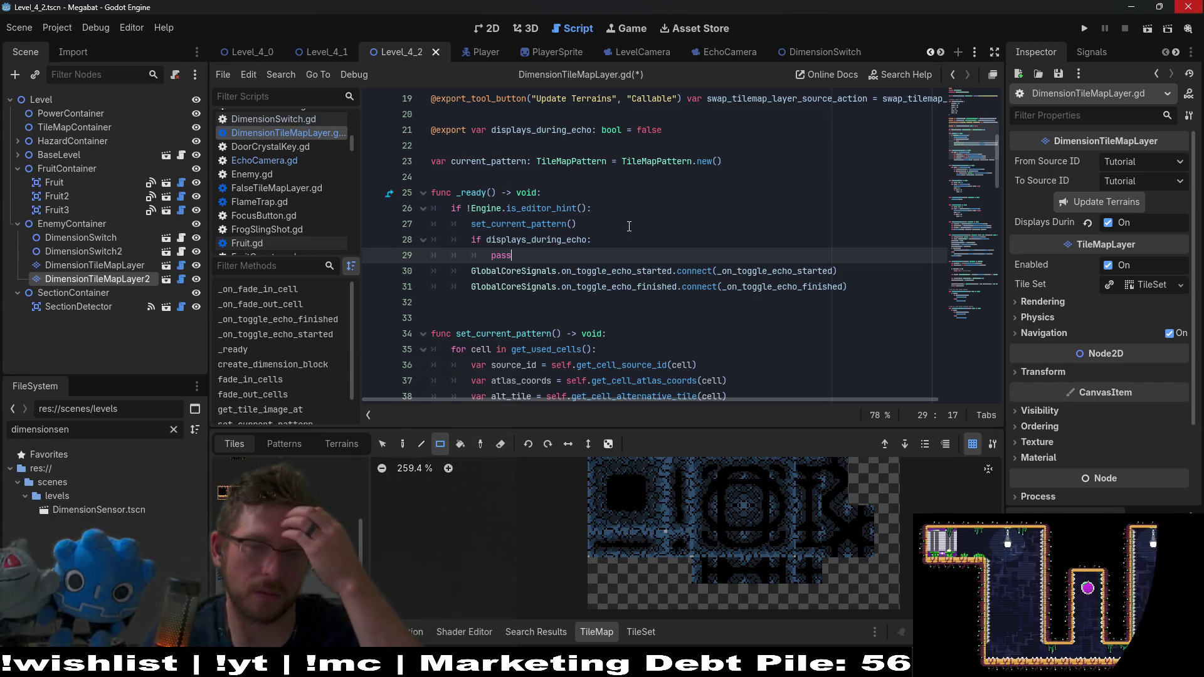
# Step: Review the fade_out_cells, fade_in_cells and _on_fade_out_cell functions further down the script
pyautogui.scroll(-1, 629, 226)
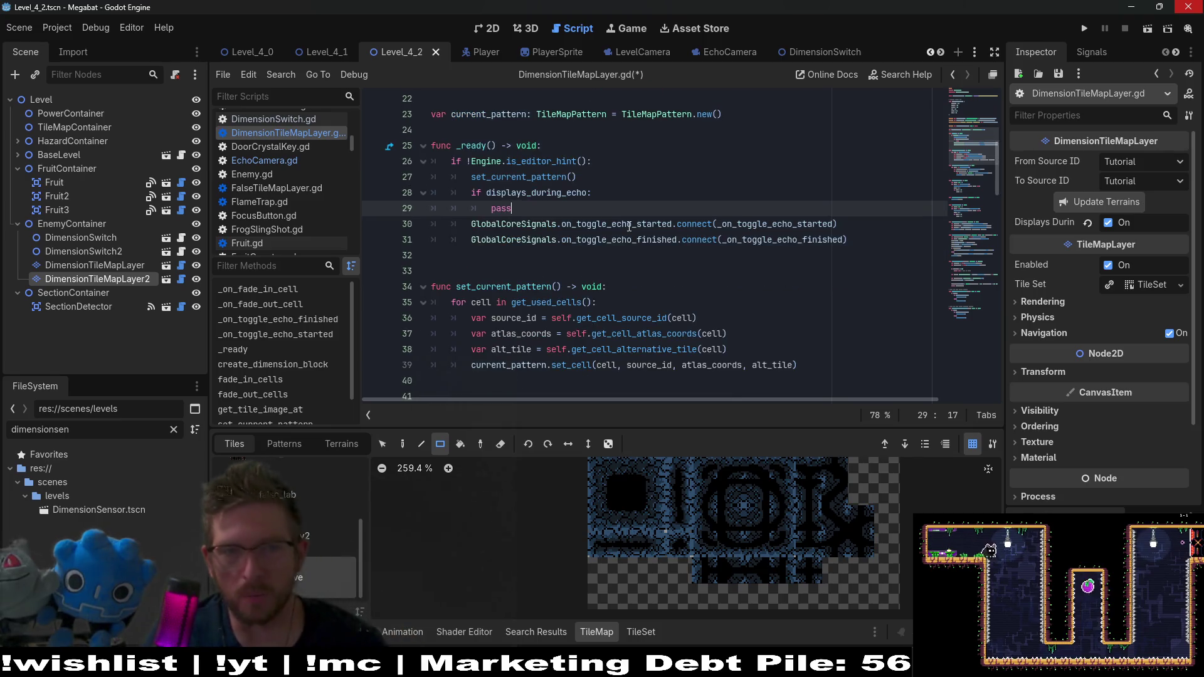
pyautogui.scroll(-7, 629, 226)
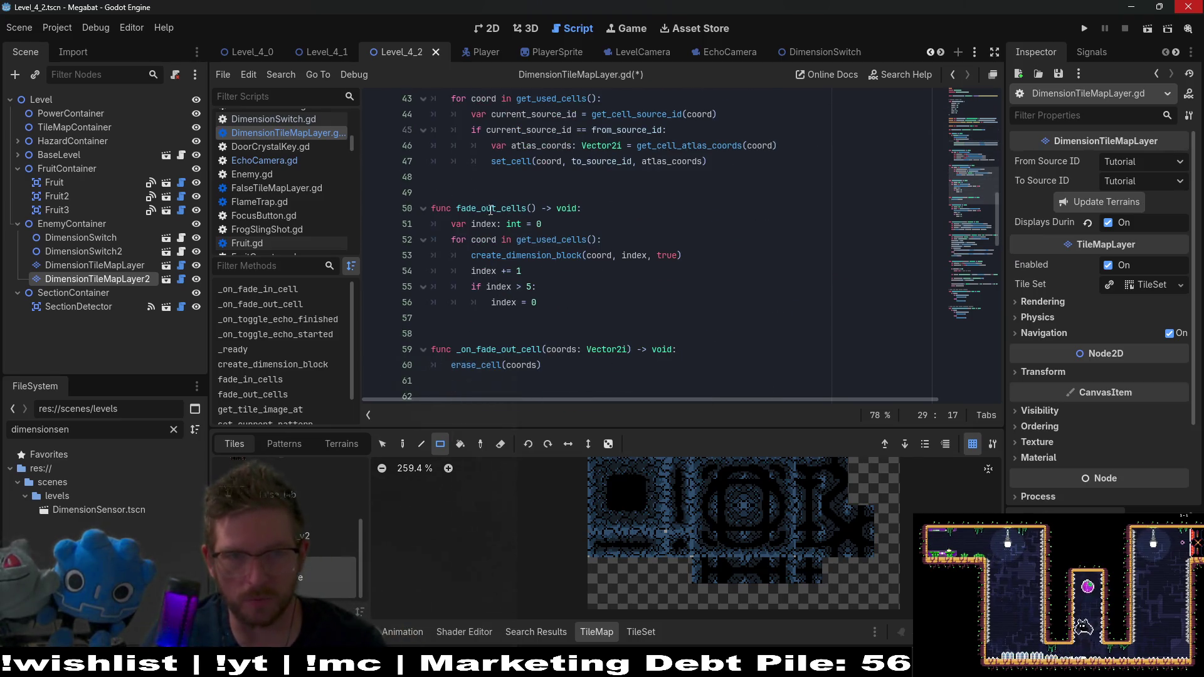
pyautogui.doubleClick(491, 210)
pyautogui.scroll(-4, 490, 219)
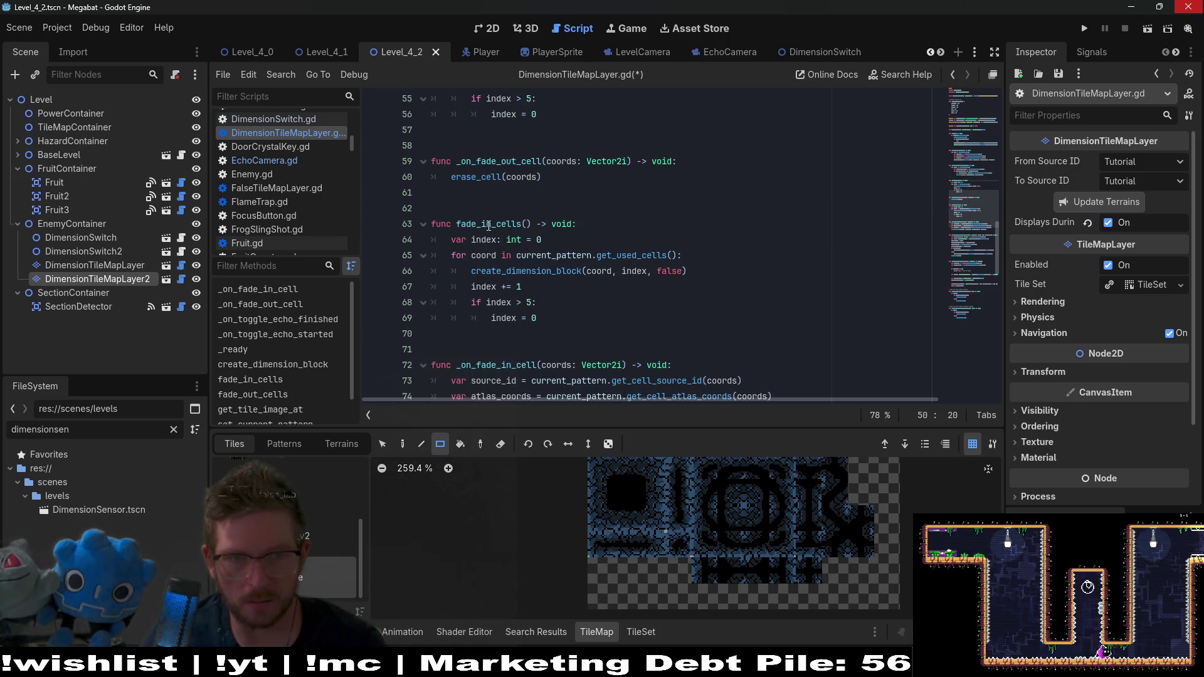
pyautogui.doubleClick(500, 228)
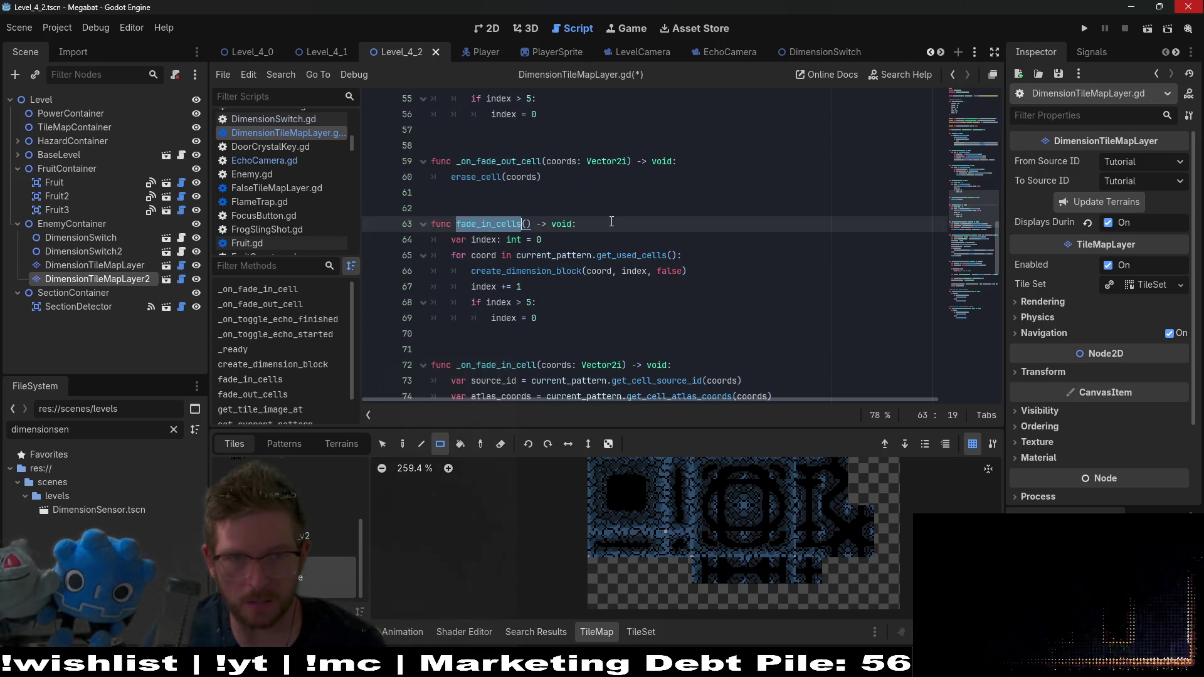
pyautogui.scroll(3, 540, 195)
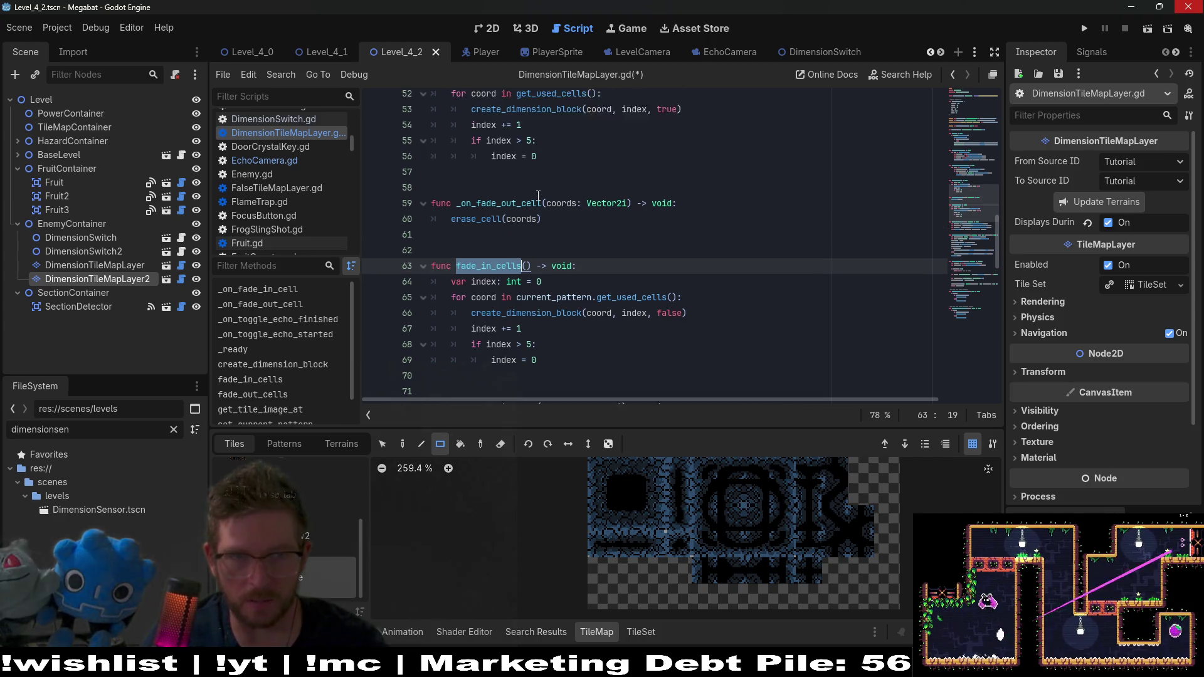
pyautogui.doubleClick(499, 162)
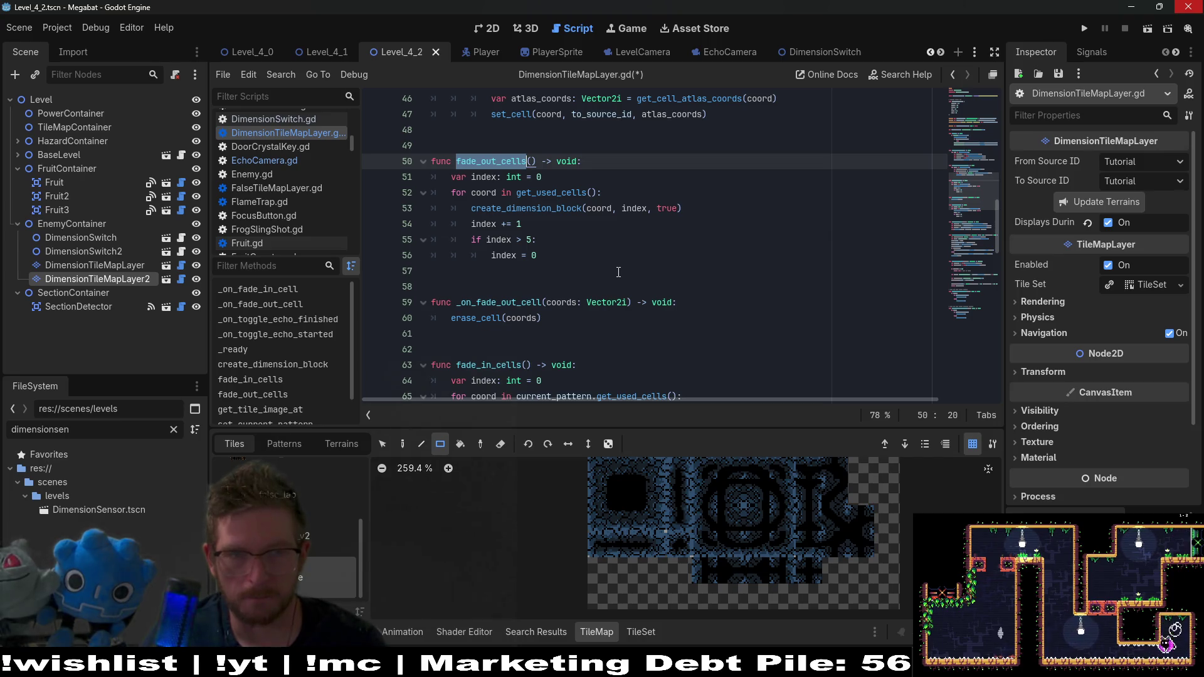
pyautogui.doubleClick(499, 303)
pyautogui.hotkey('ctrl', 'c')
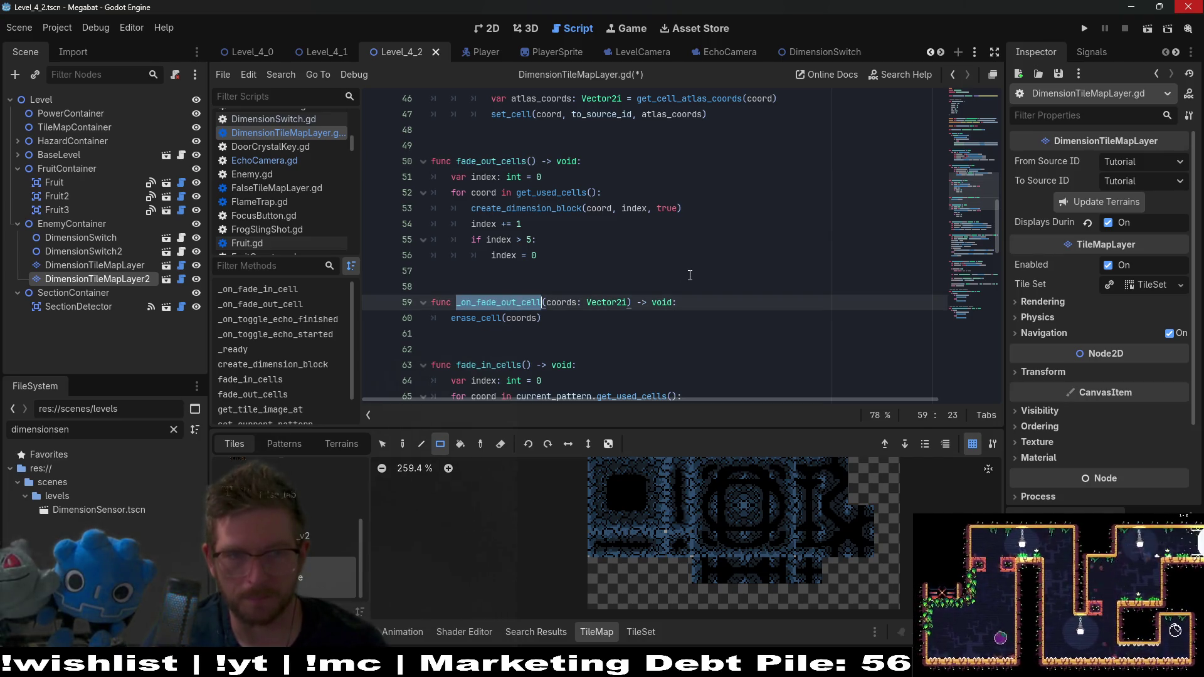
pyautogui.scroll(9, 690, 276)
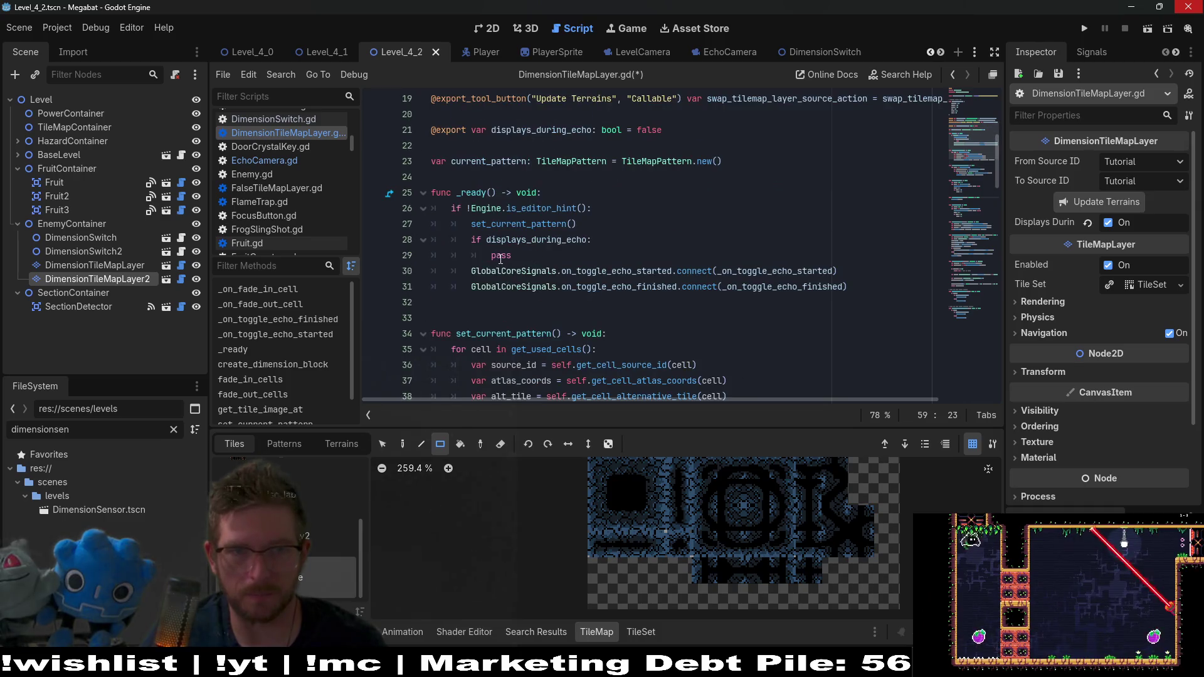
# Step: Replace the placeholder pass on line 29 with an _on_fade_out_cell() call and save
pyautogui.doubleClick(501, 256)
pyautogui.hotkey('ctrl', 'v')
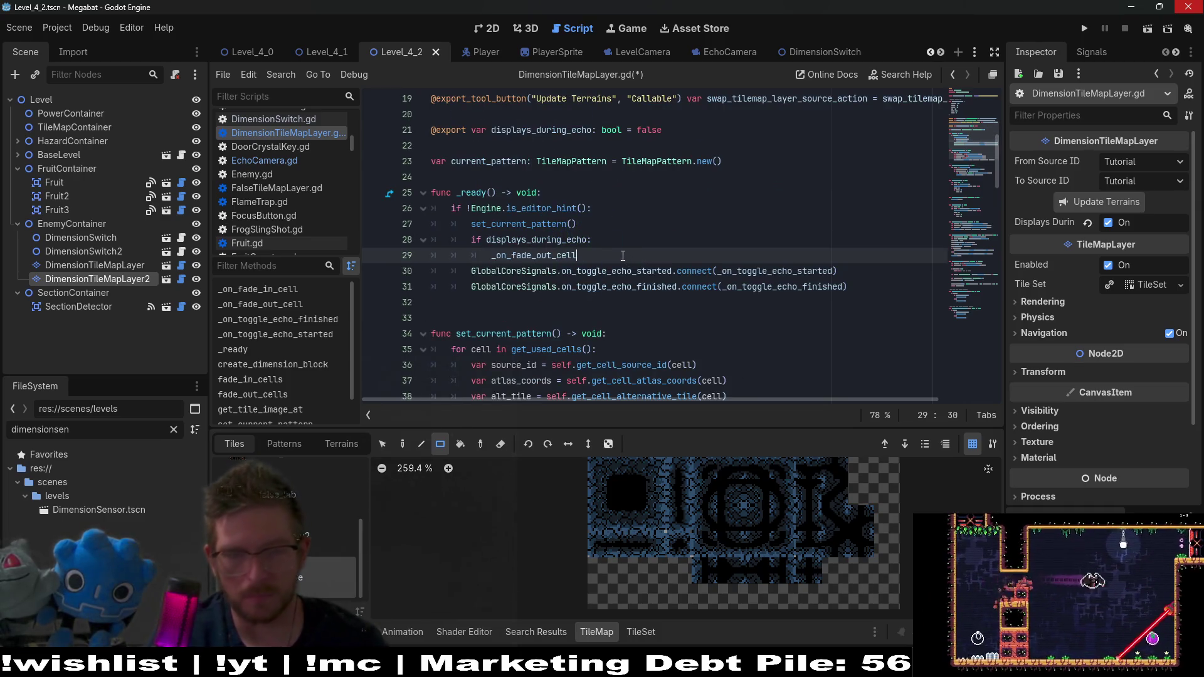
pyautogui.write('()')
pyautogui.hotkey('ctrl', 's')
# Step: Change the _on_fade_out_cell call in _ready to fade_out_cells
pyautogui.scroll(-9, 624, 254)
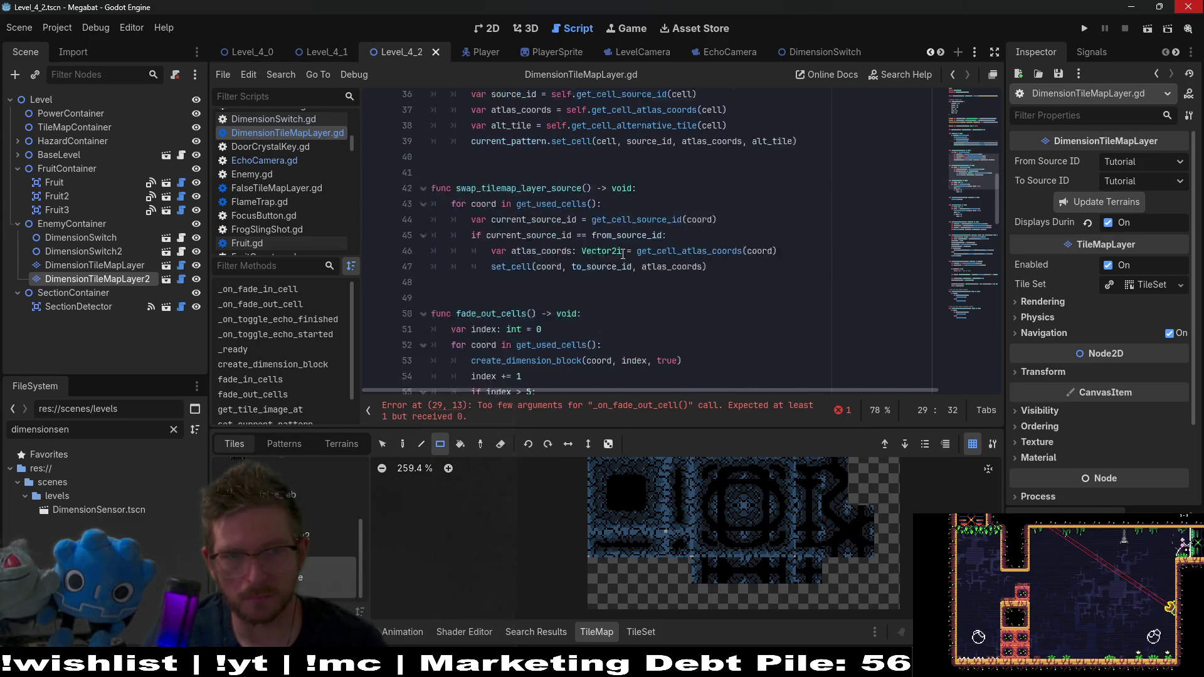
pyautogui.scroll(1, 491, 234)
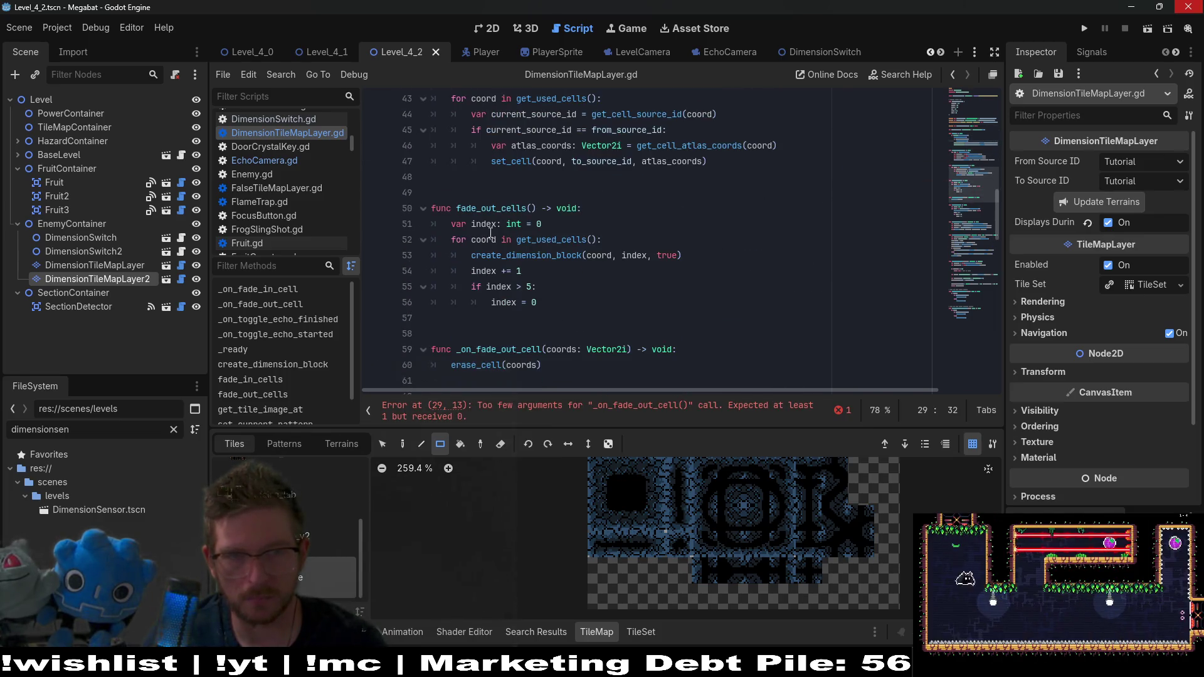
pyautogui.doubleClick(500, 208)
pyautogui.hotkey('ctrl', 'c')
pyautogui.scroll(7, 628, 207)
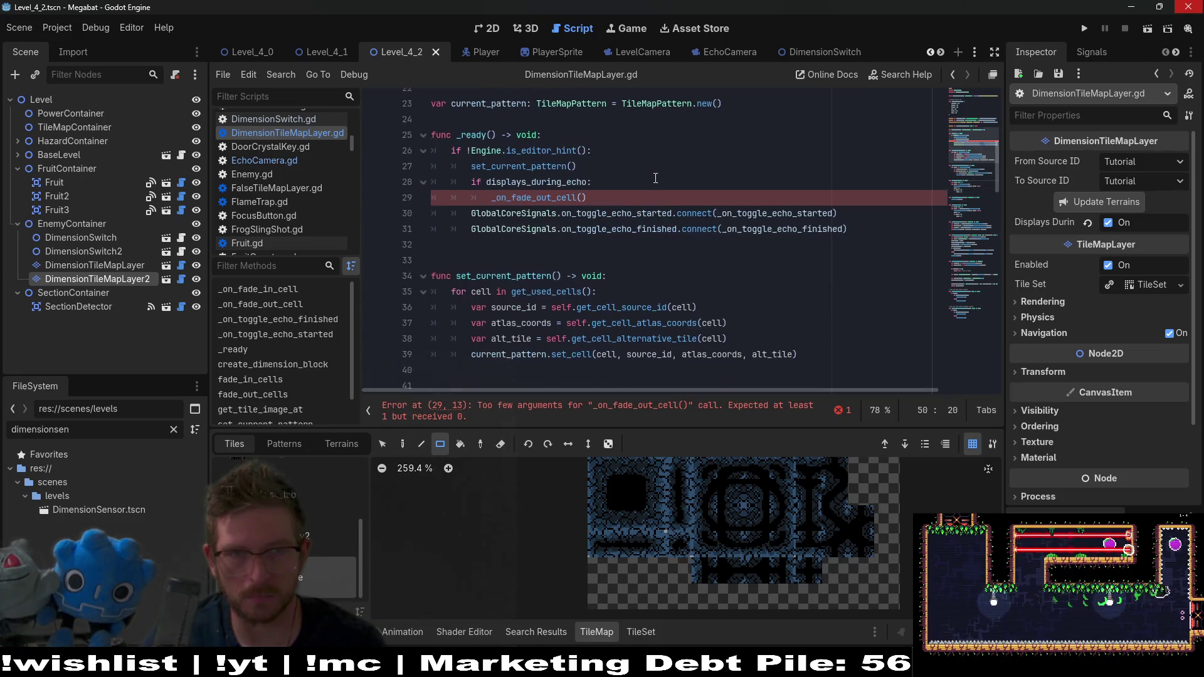
pyautogui.doubleClick(525, 209)
pyautogui.hotkey('ctrl', 'v')
# Step: Replace the fade_out_cells() call in _ready with the for-loop copied from fade_out_cells
pyautogui.scroll(-5, 600, 215)
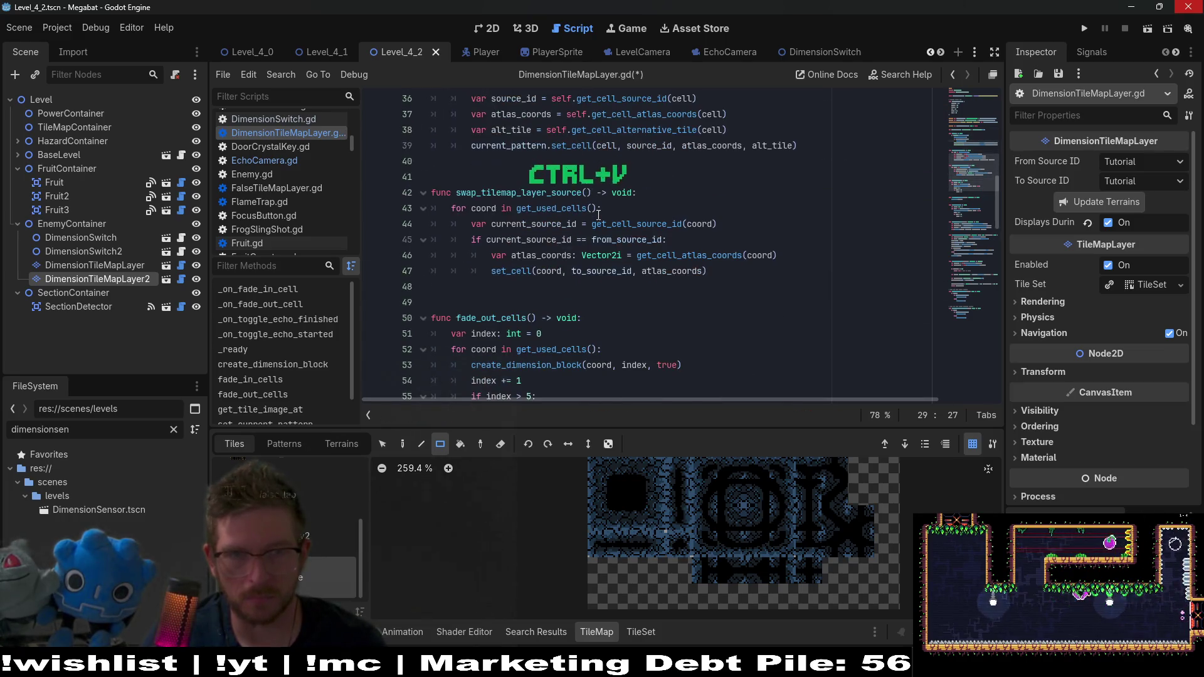
pyautogui.scroll(-2, 598, 215)
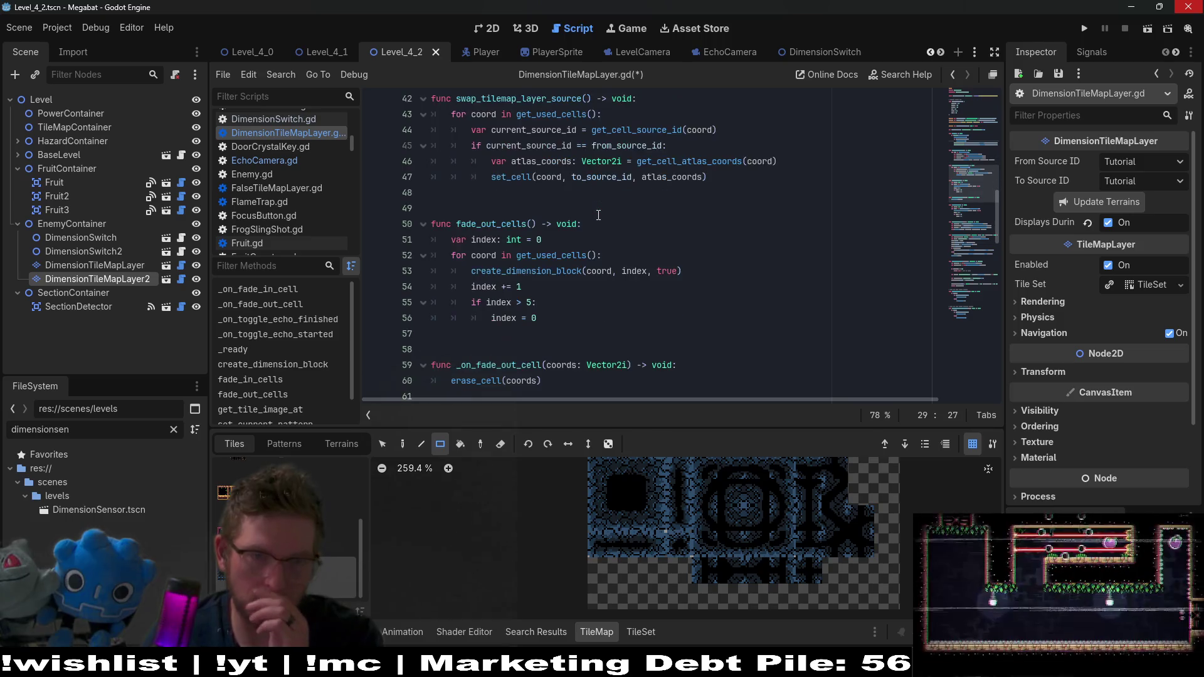
pyautogui.scroll(-1, 599, 215)
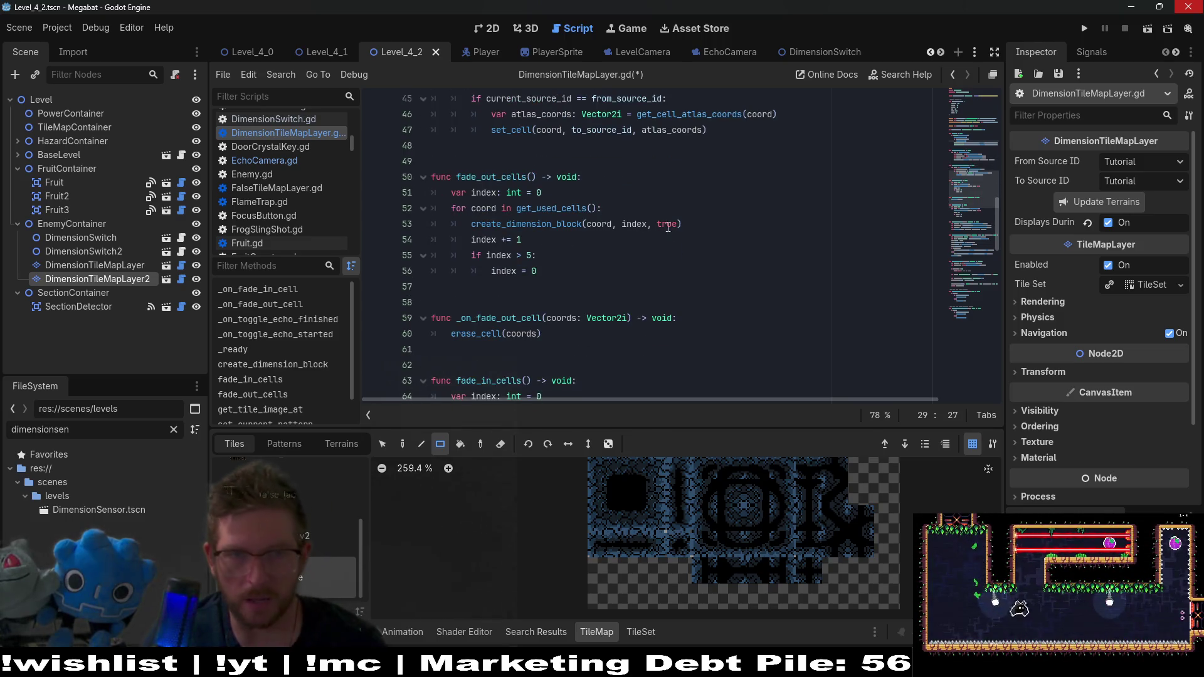
pyautogui.moveTo(682, 224); pyautogui.dragTo(370, 214)
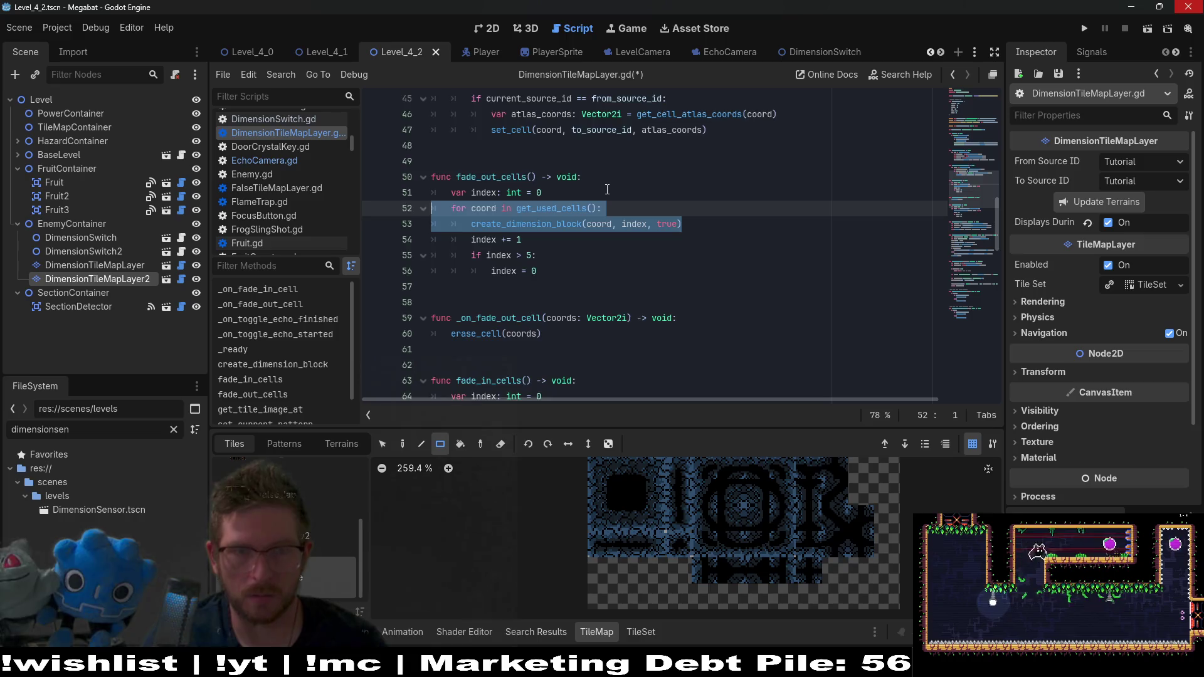
pyautogui.scroll(10, 607, 189)
pyautogui.moveTo(588, 311); pyautogui.dragTo(503, 321)
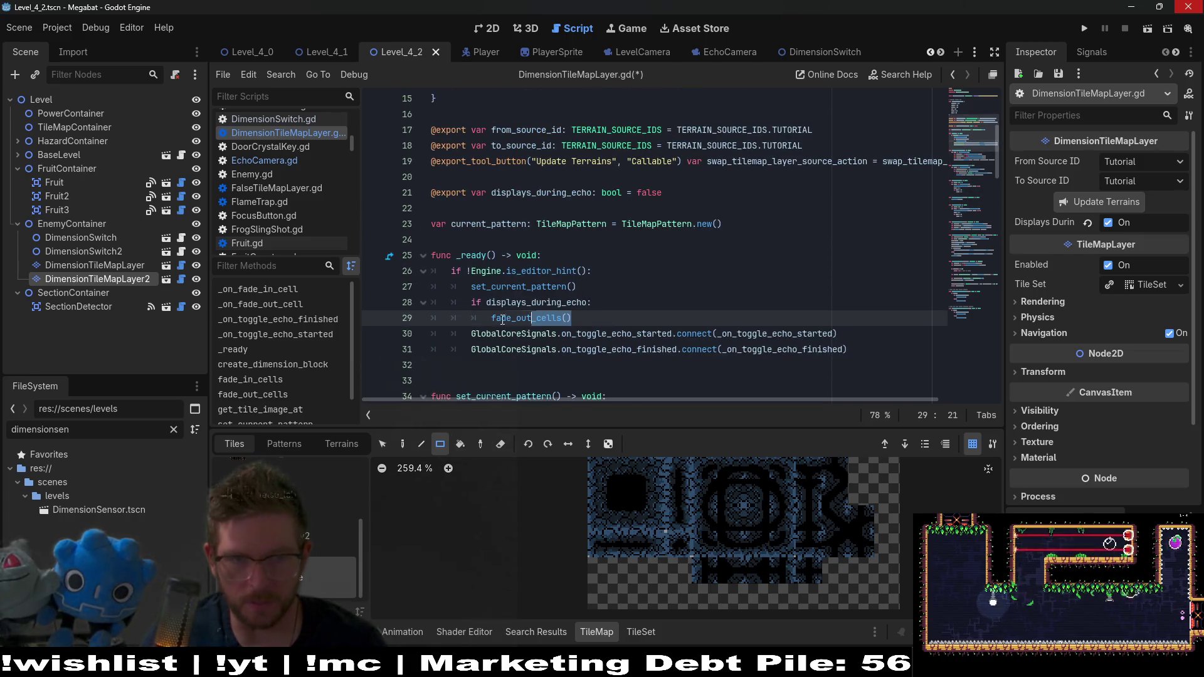
pyautogui.hotkey('ctrl', 'v')
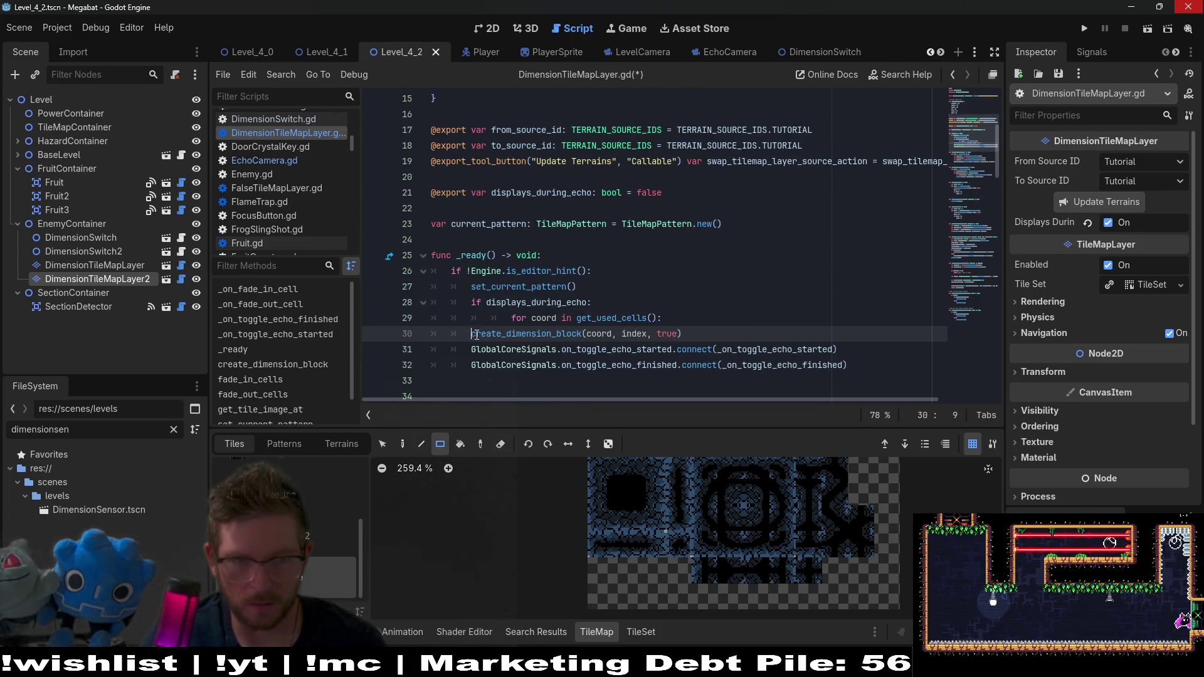
# Step: Fix the indentation of the pasted for line and its loop body
pyautogui.press('Tab')
pyautogui.click(501, 321)
pyautogui.press('BackSpace')
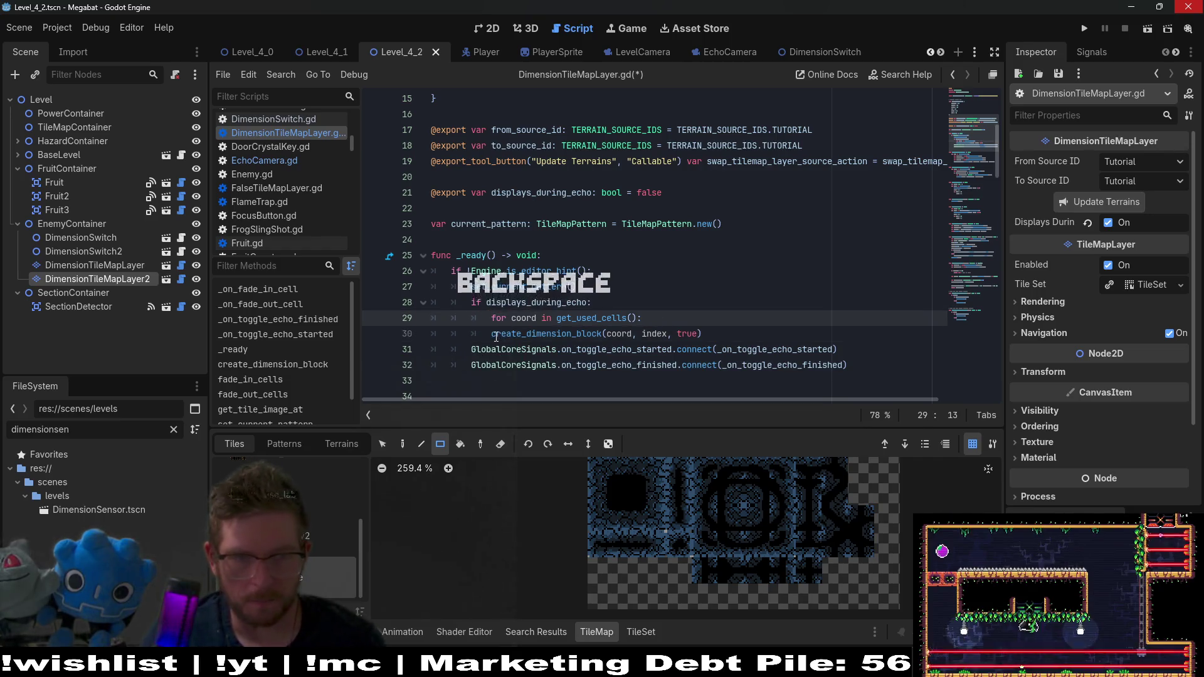
pyautogui.click(496, 337)
pyautogui.press('Tab')
pyautogui.press('BackSpace')
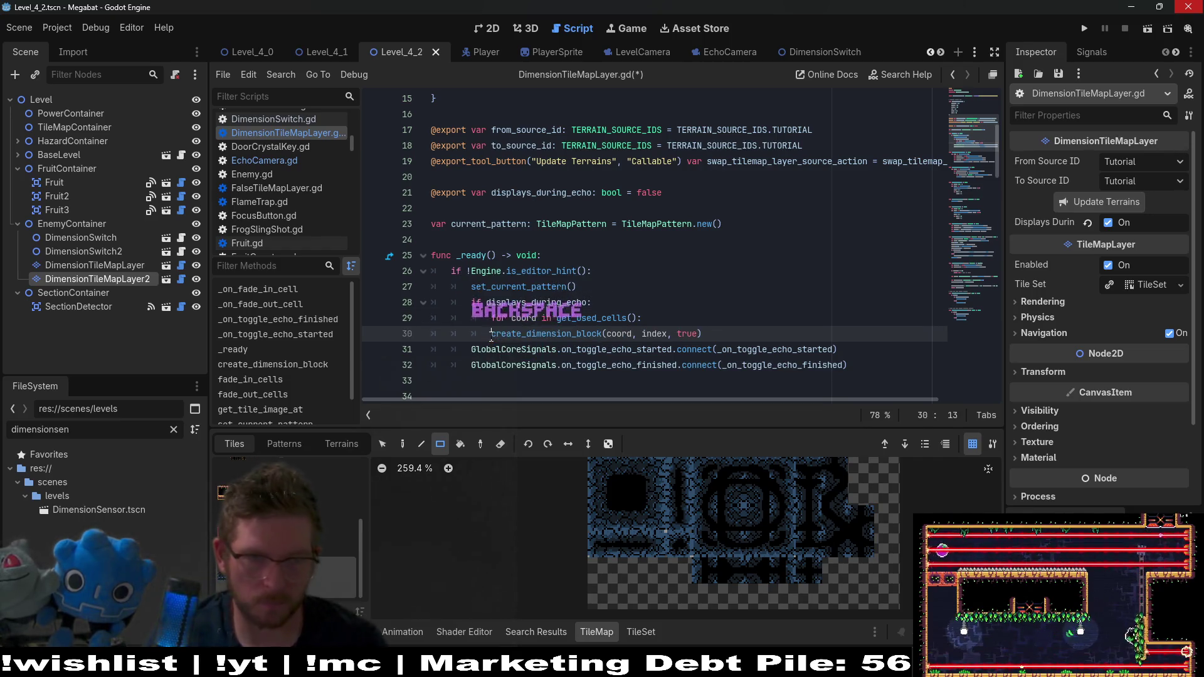
pyautogui.press('Tab')
# Step: Change the loop body from create_dimension_block to erase_cell(coord)
pyautogui.doubleClick(538, 333)
pyautogui.write('erase')
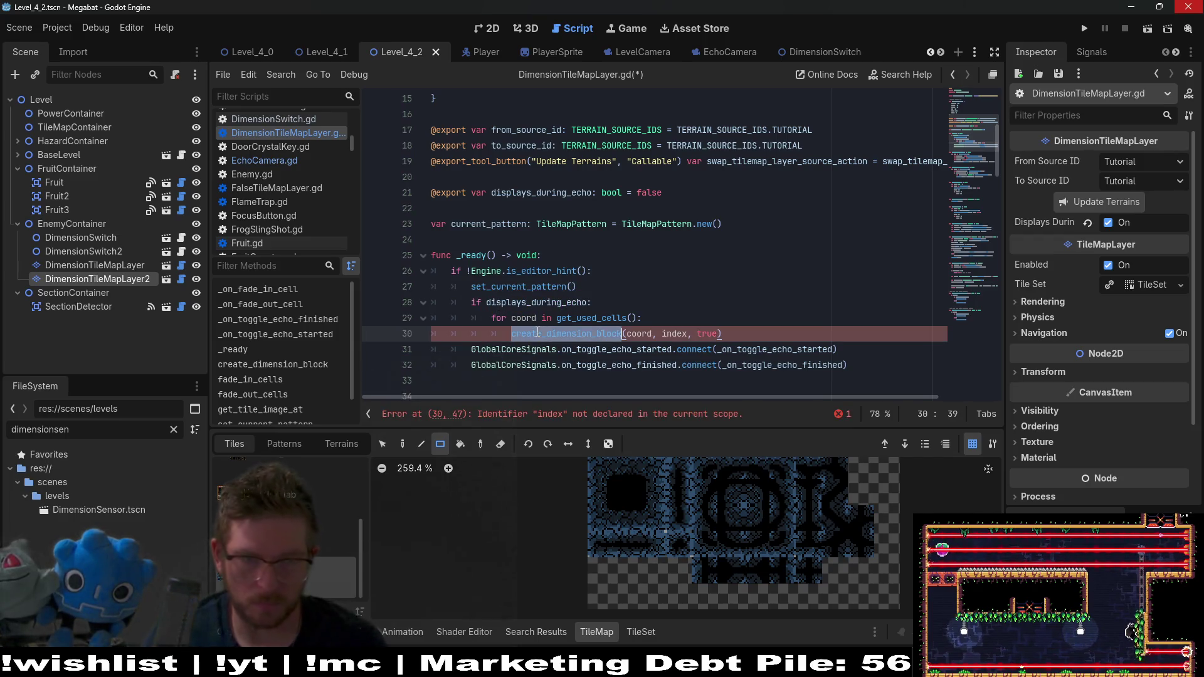
pyautogui.click(646, 333)
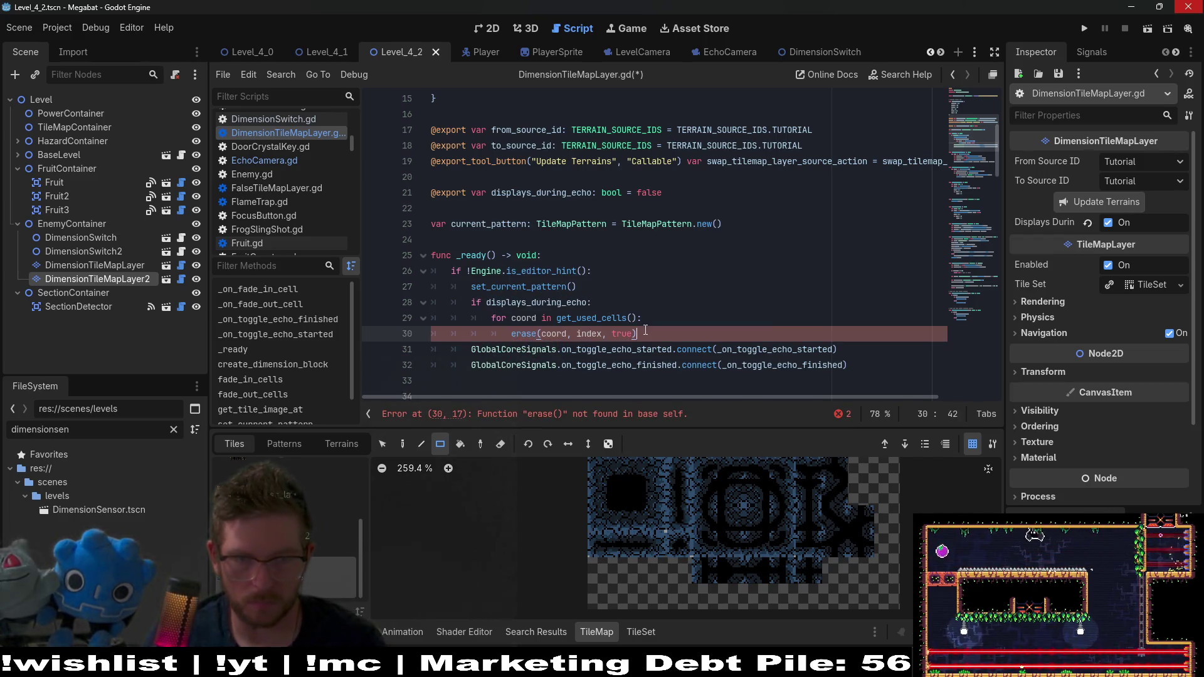
pyautogui.press('BackSpace')
pyautogui.press('BackSpace')
pyautogui.press('BackSpace')
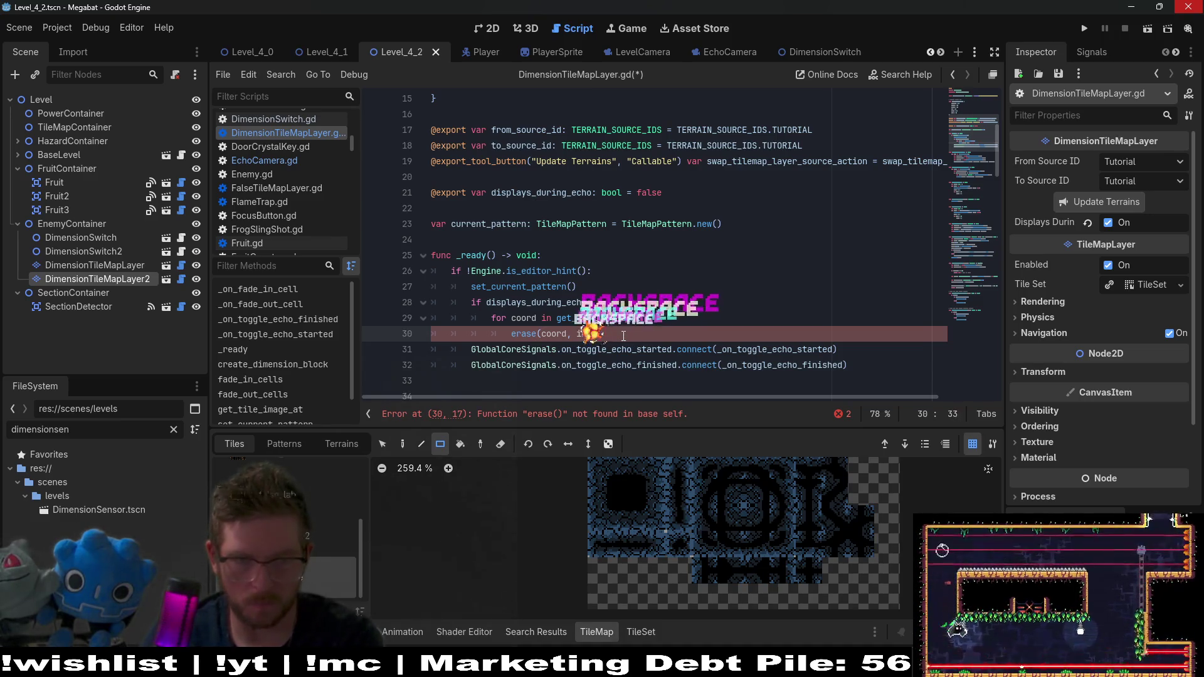
pyautogui.click(534, 335)
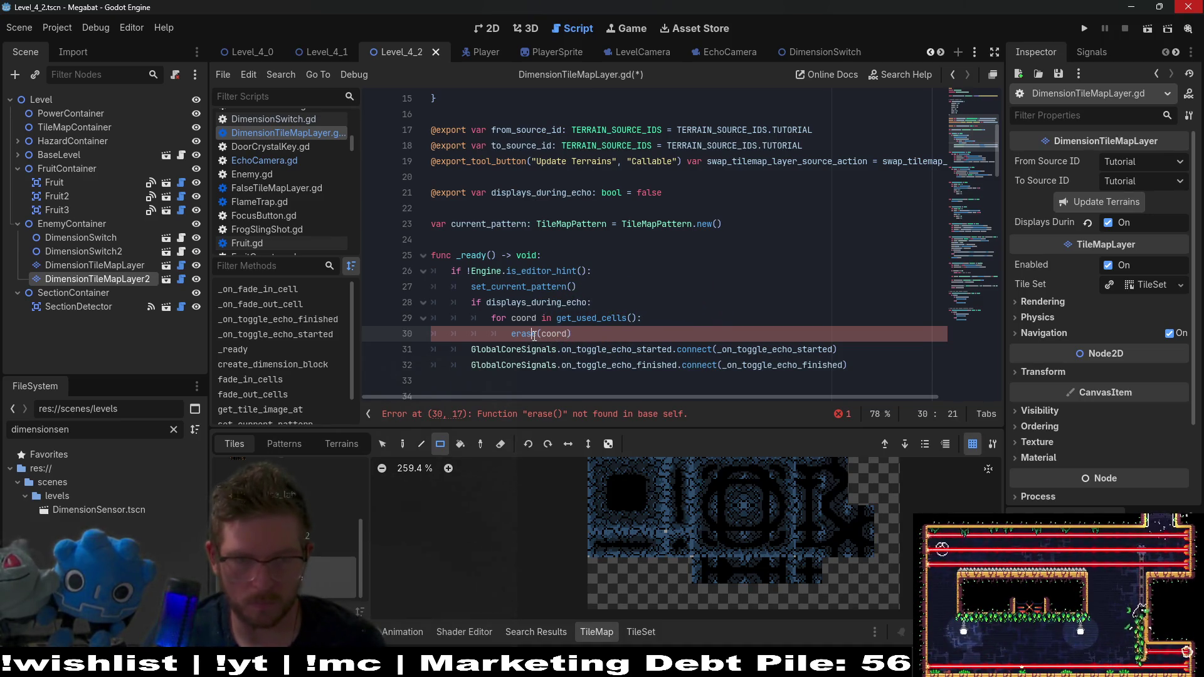
pyautogui.scroll(-9, 555, 343)
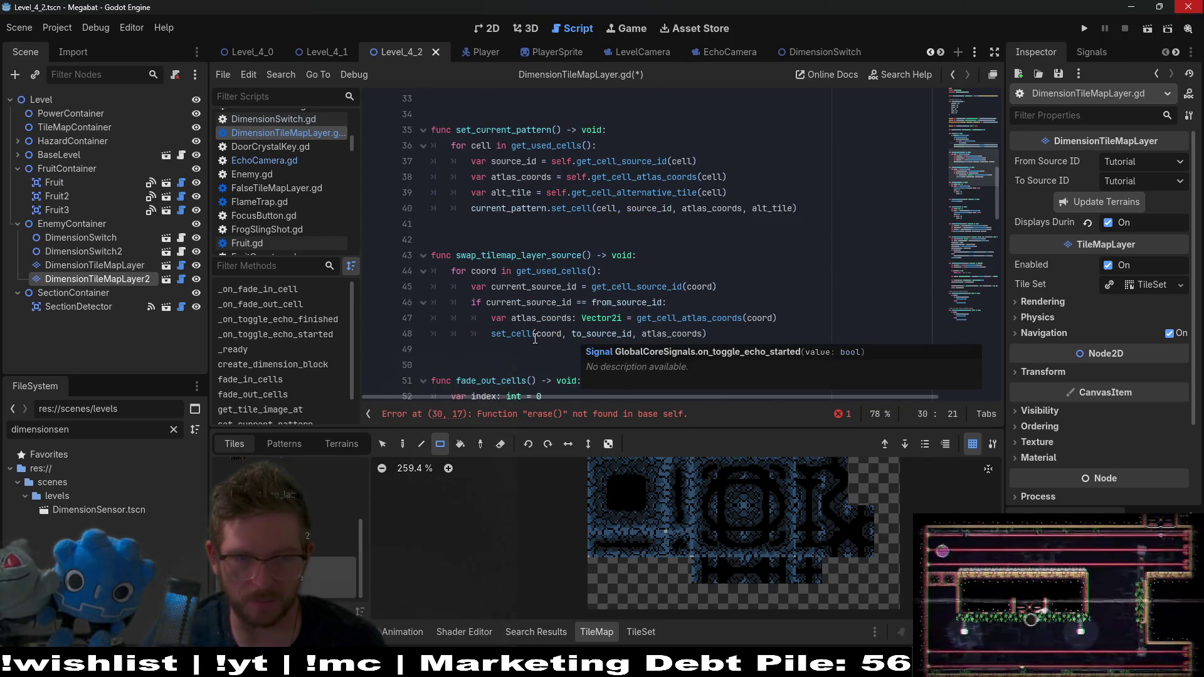
pyautogui.scroll(7, 535, 338)
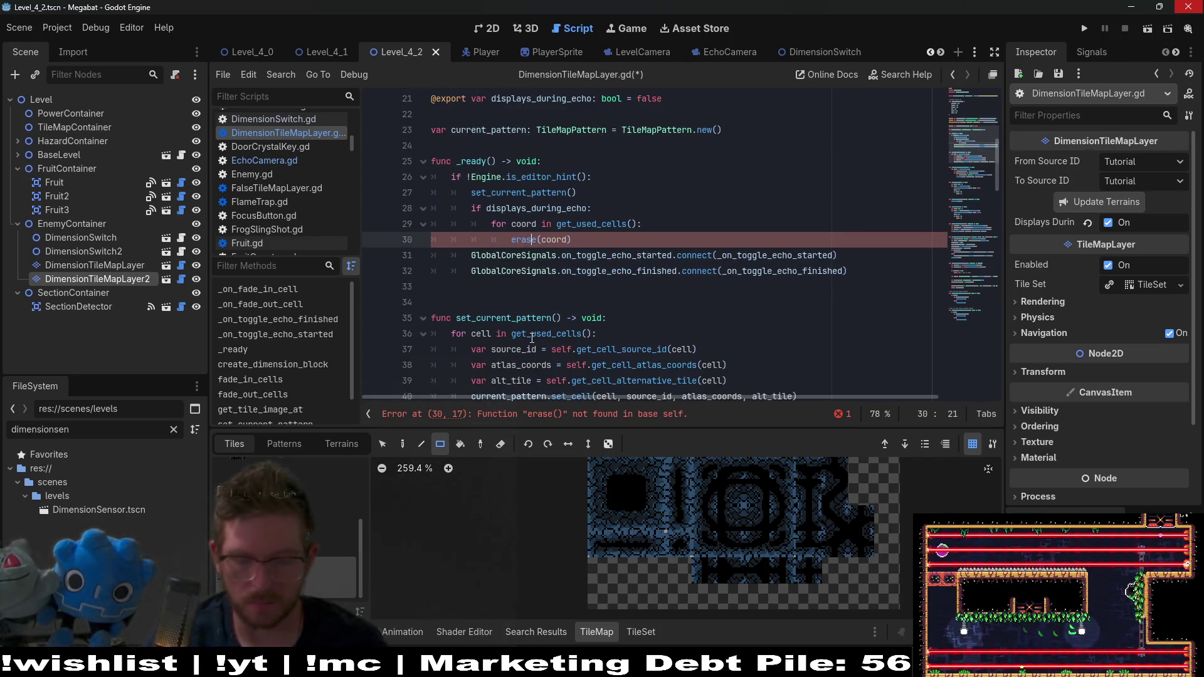
pyautogui.write('_cell')
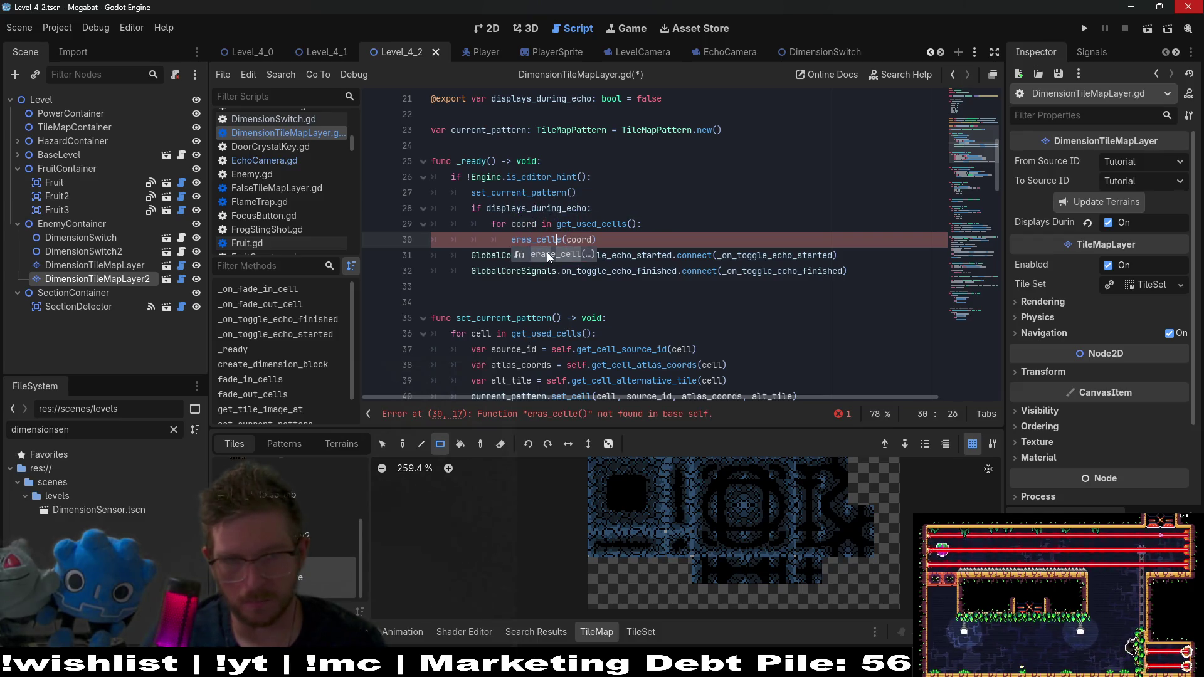
pyautogui.click(549, 256)
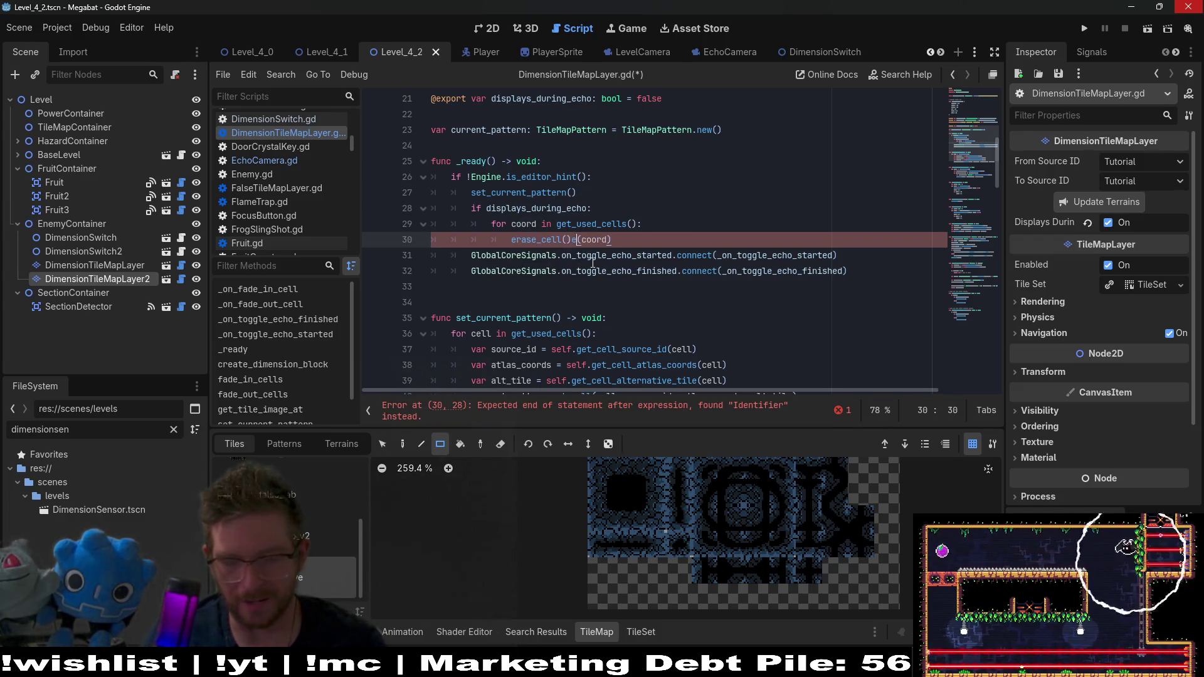
pyautogui.press('BackSpace')
pyautogui.press('BackSpace')
pyautogui.press('BackSpace')
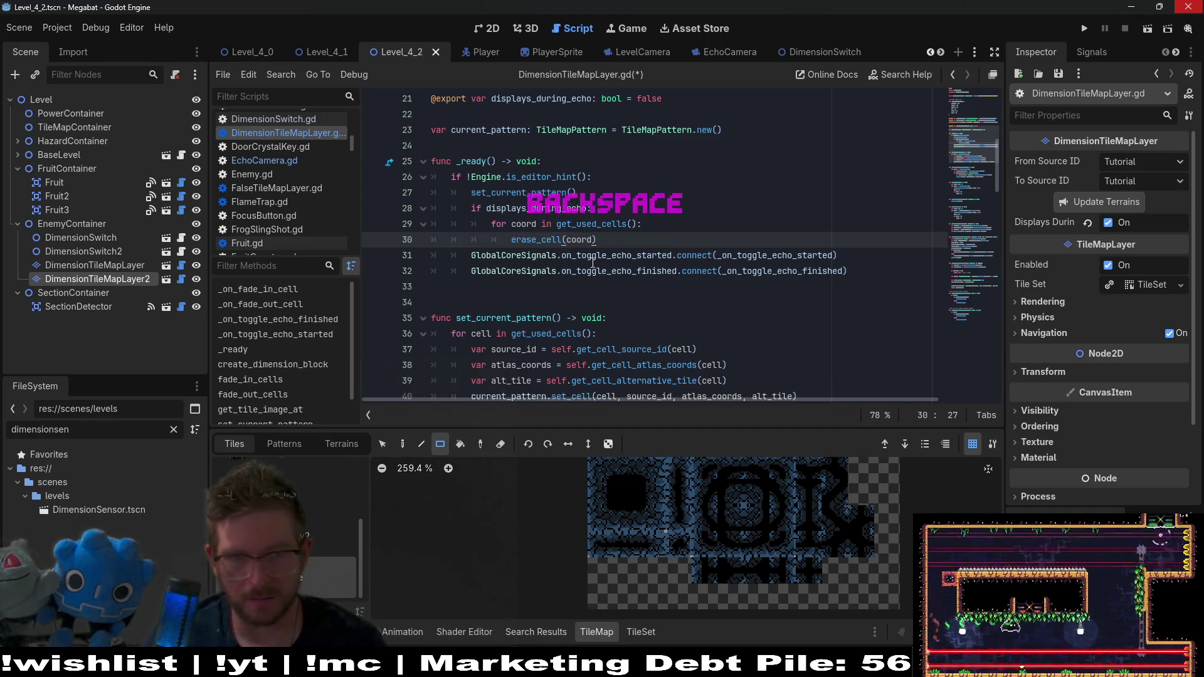
# Step: Save DimensionTileMapLayer.gd and return to the 2D scene view
pyautogui.press('End')
pyautogui.hotkey('ctrl', 's')
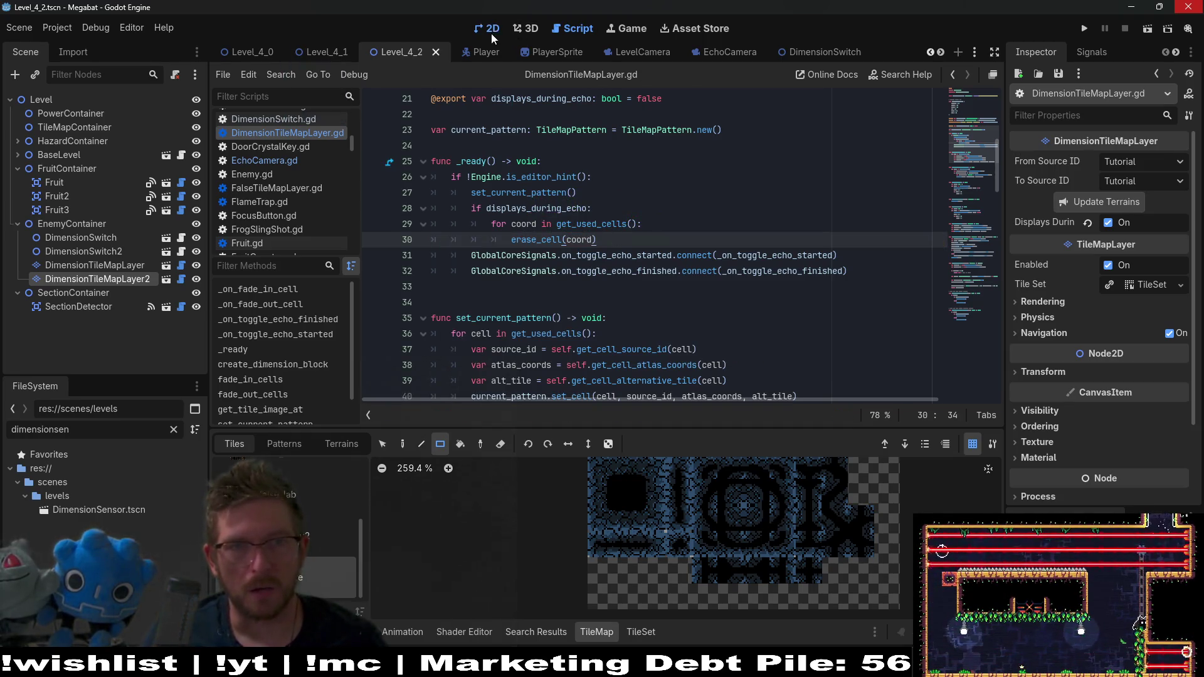
pyautogui.click(491, 33)
# Step: Play-test the current level, flying the bat left and firing repeated echo pulses, then close the game
pyautogui.click(1137, 27)
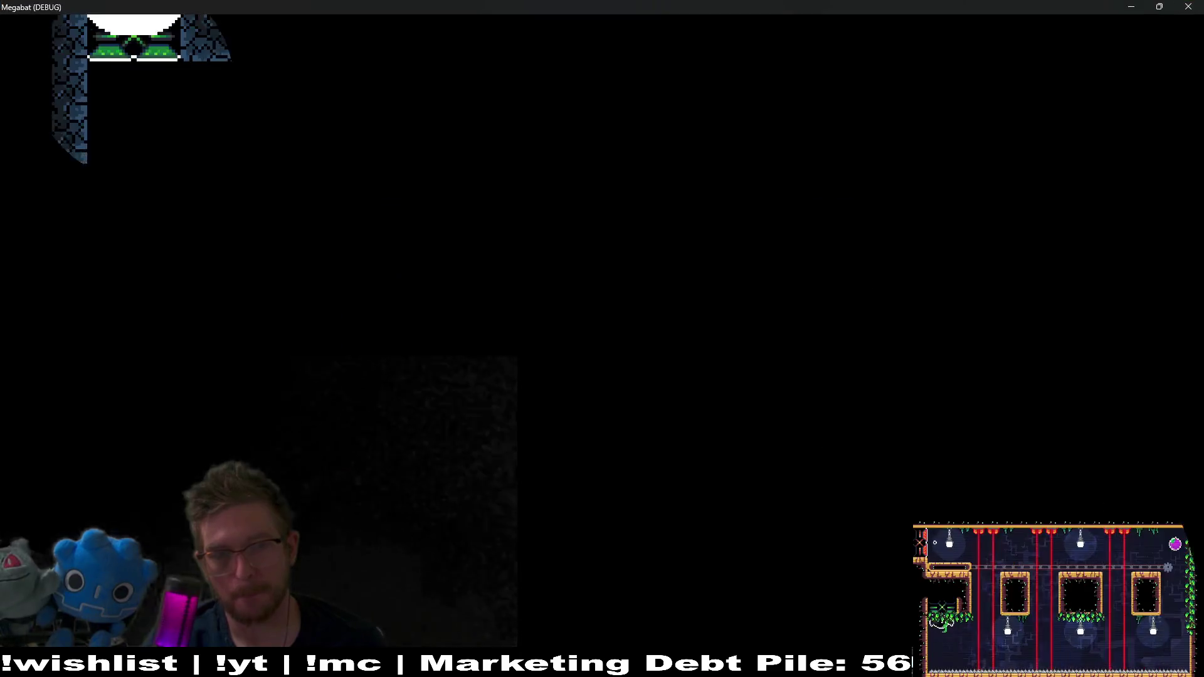
pyautogui.press('Right')
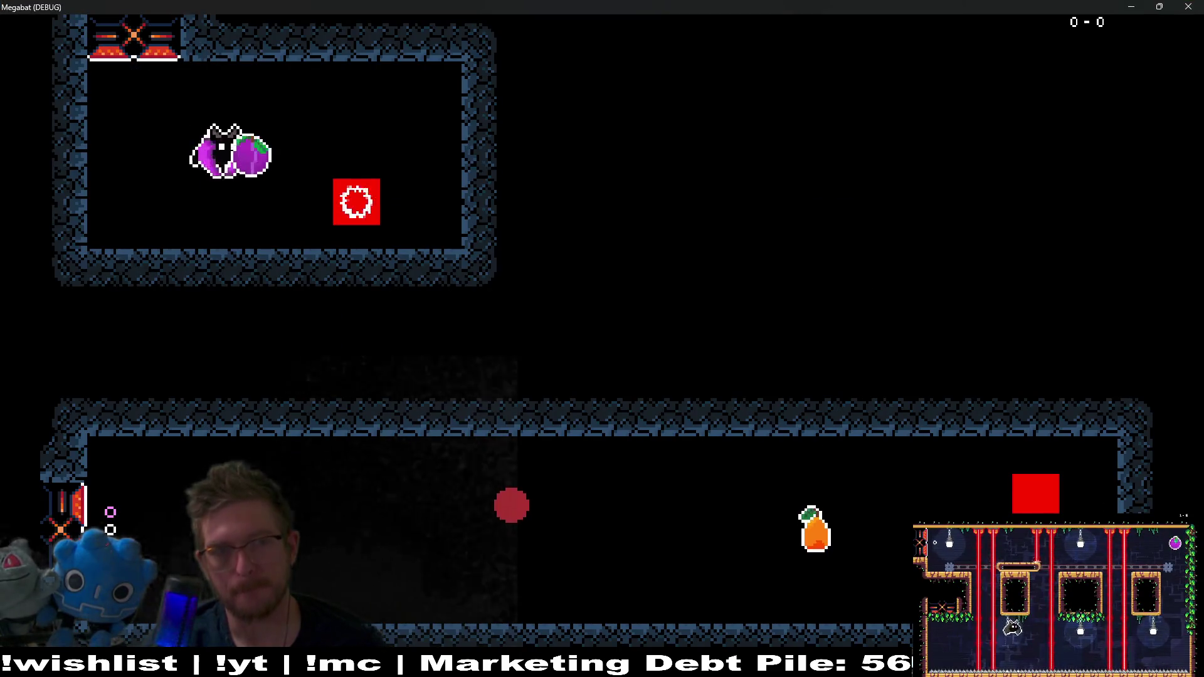
pyautogui.press('space')
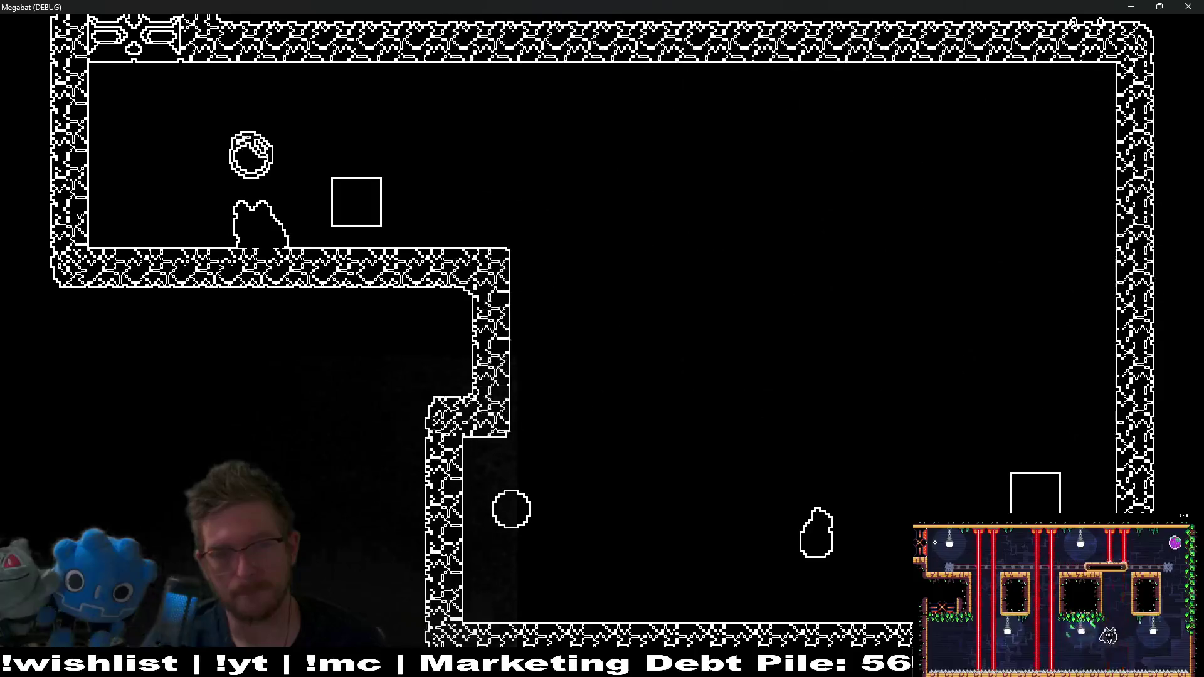
pyautogui.press('Left')
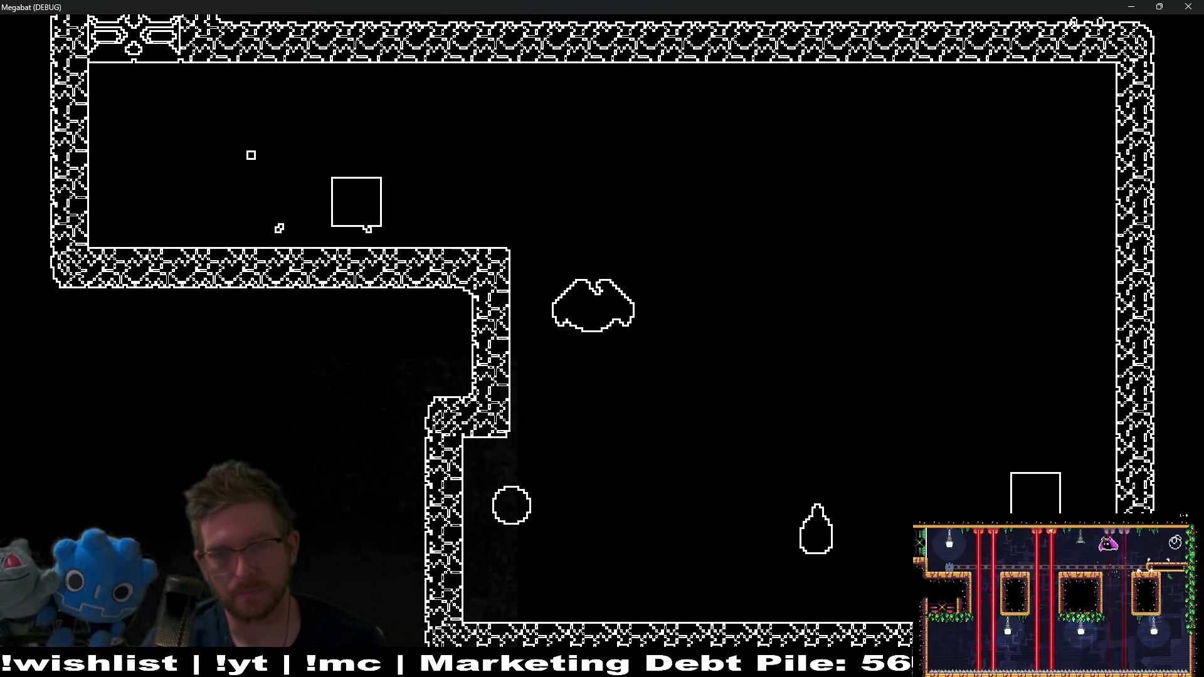
pyautogui.press('space')
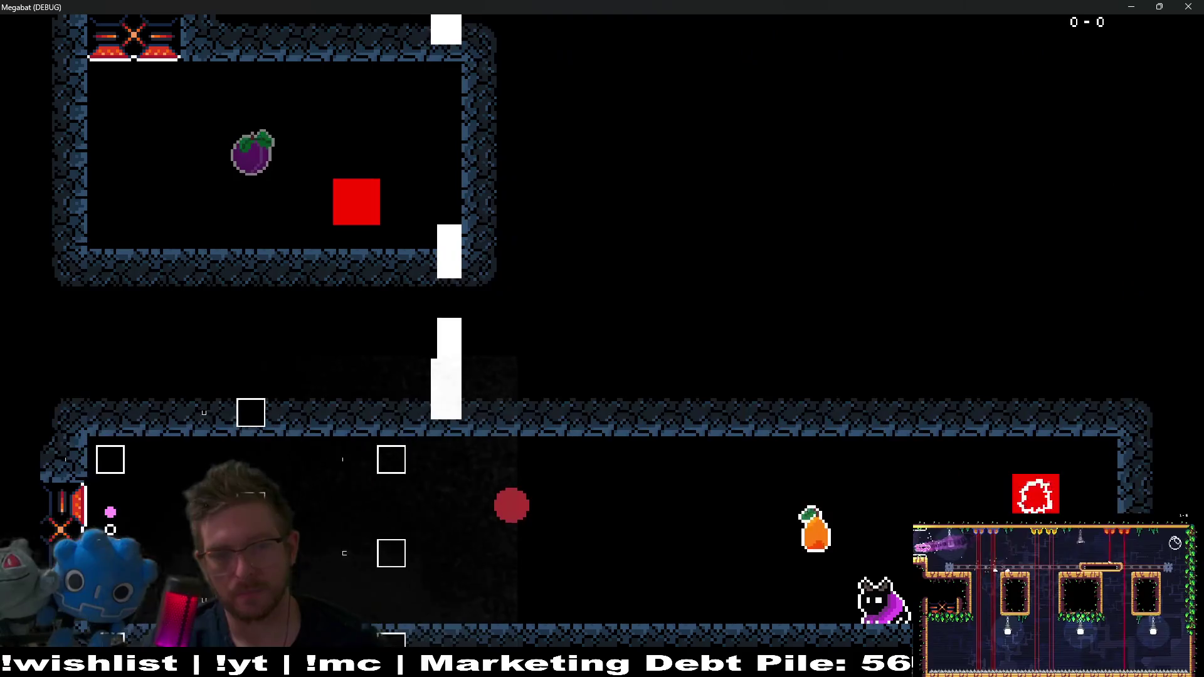
pyautogui.press('Left')
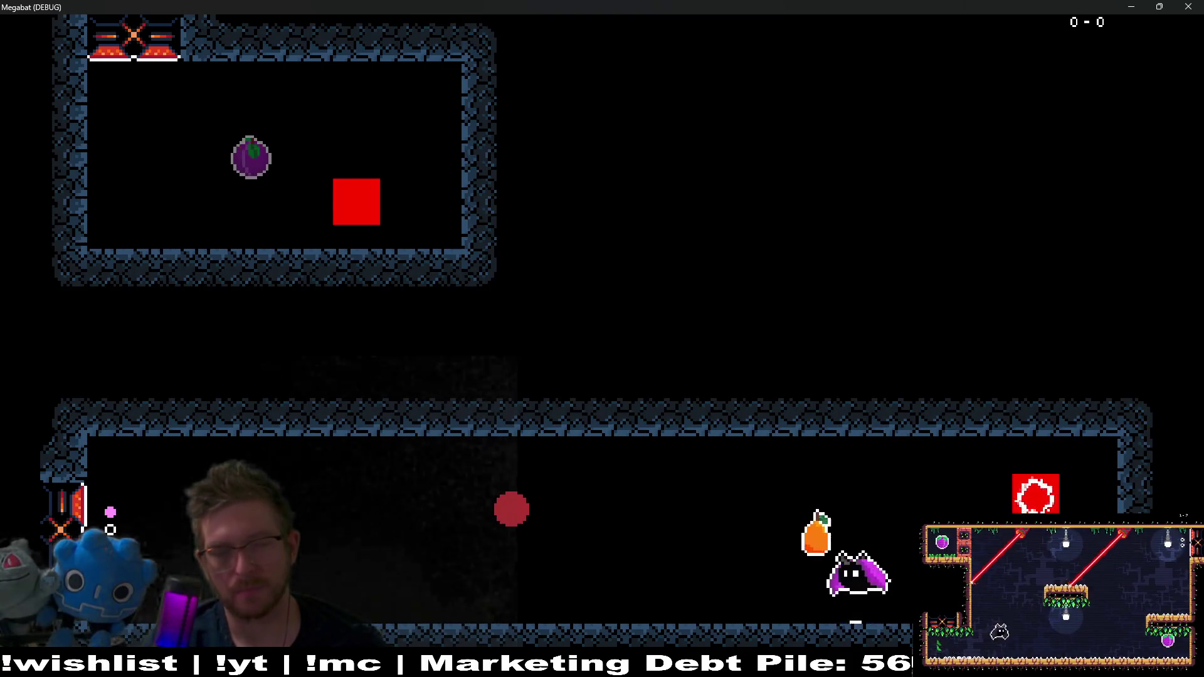
pyautogui.press('space')
pyautogui.press('Left')
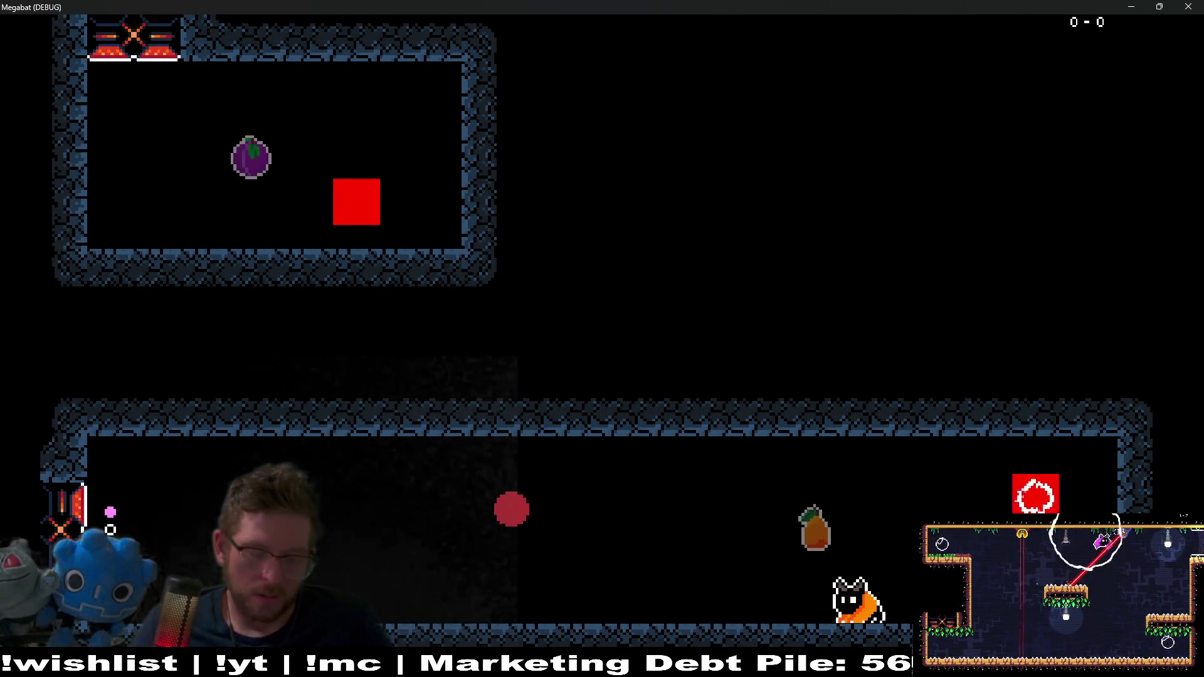
pyautogui.press('space')
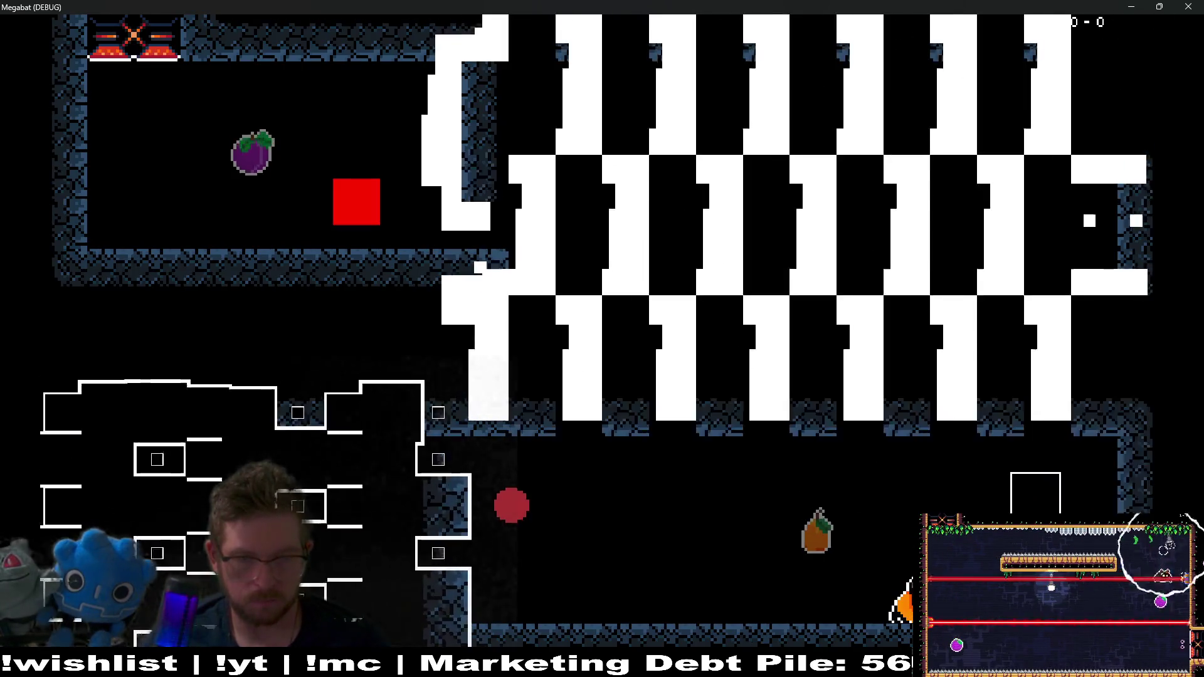
pyautogui.press('space')
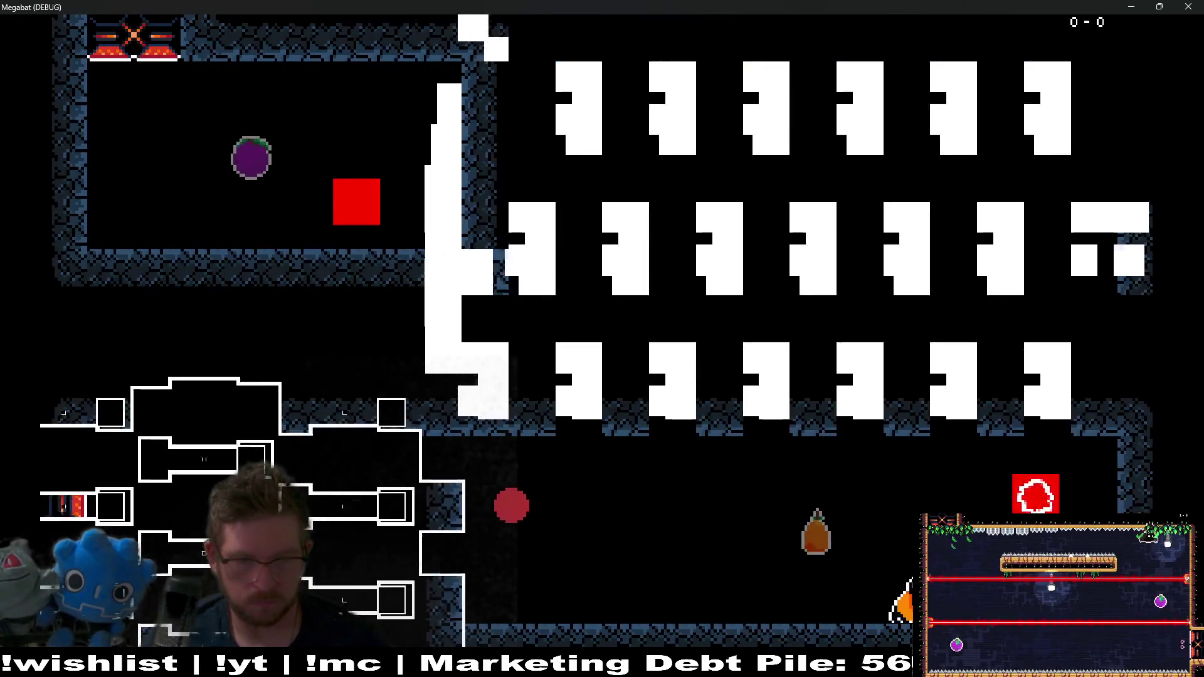
pyautogui.click(1196, 6)
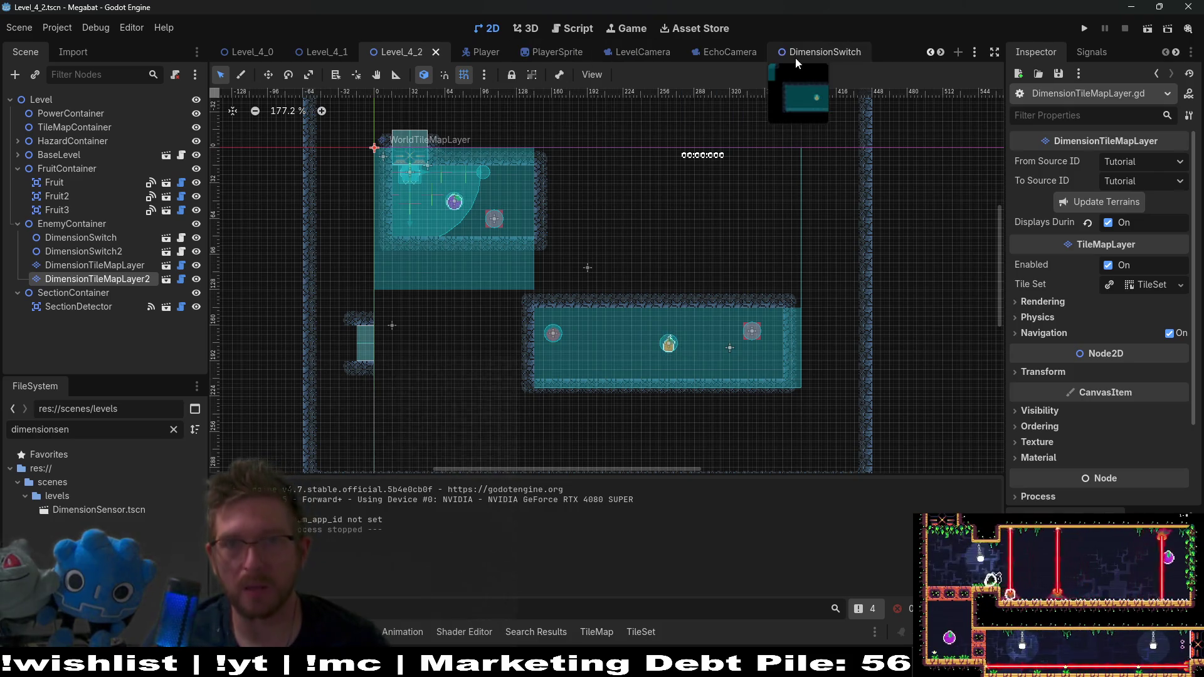
pyautogui.scroll(2, 792, 58)
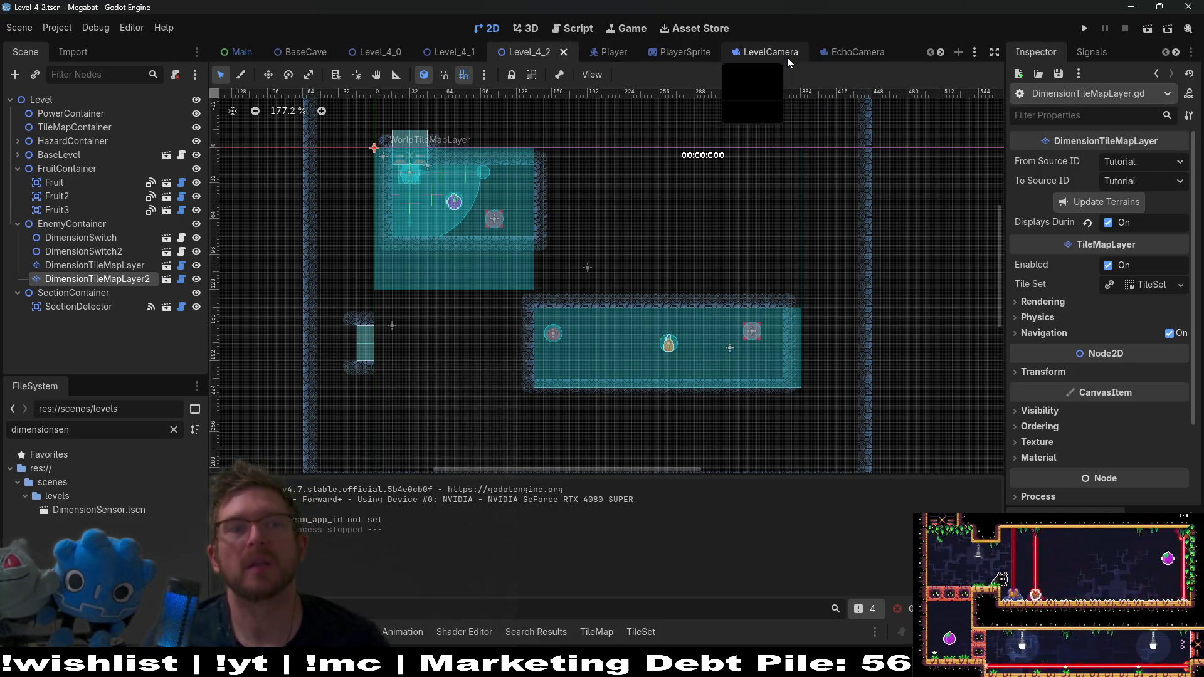
pyautogui.click(826, 54)
pyautogui.moveTo(555, 228)
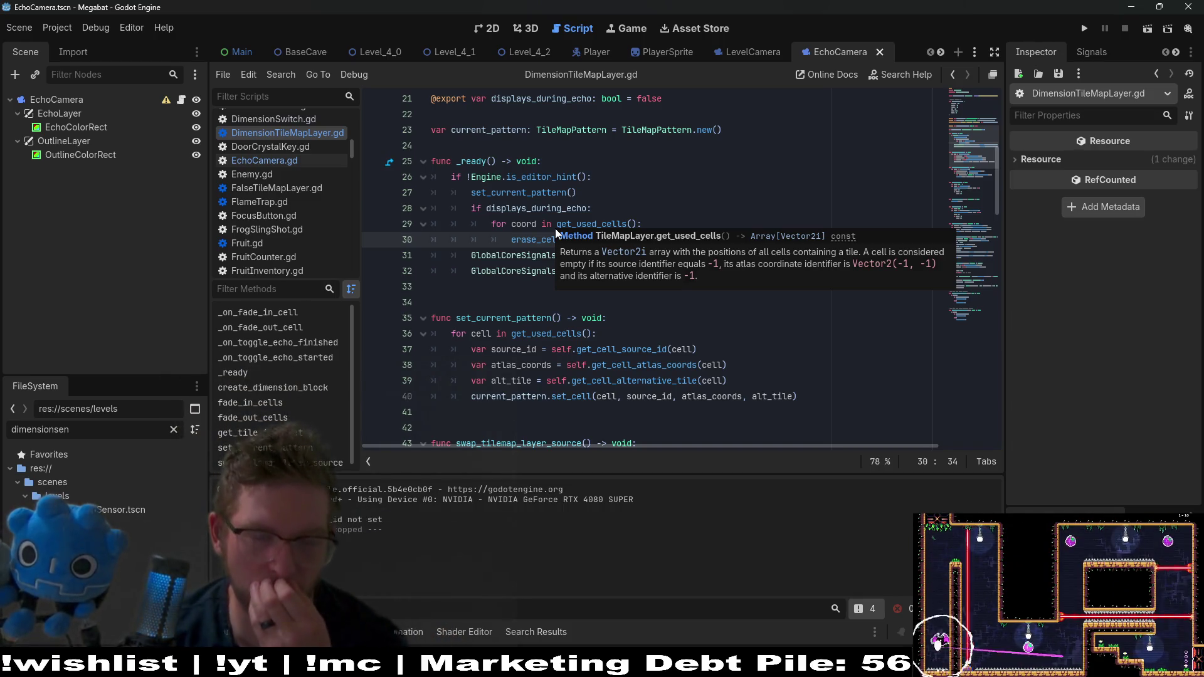
pyautogui.scroll(-4, 571, 330)
pyautogui.scroll(-3, 571, 330)
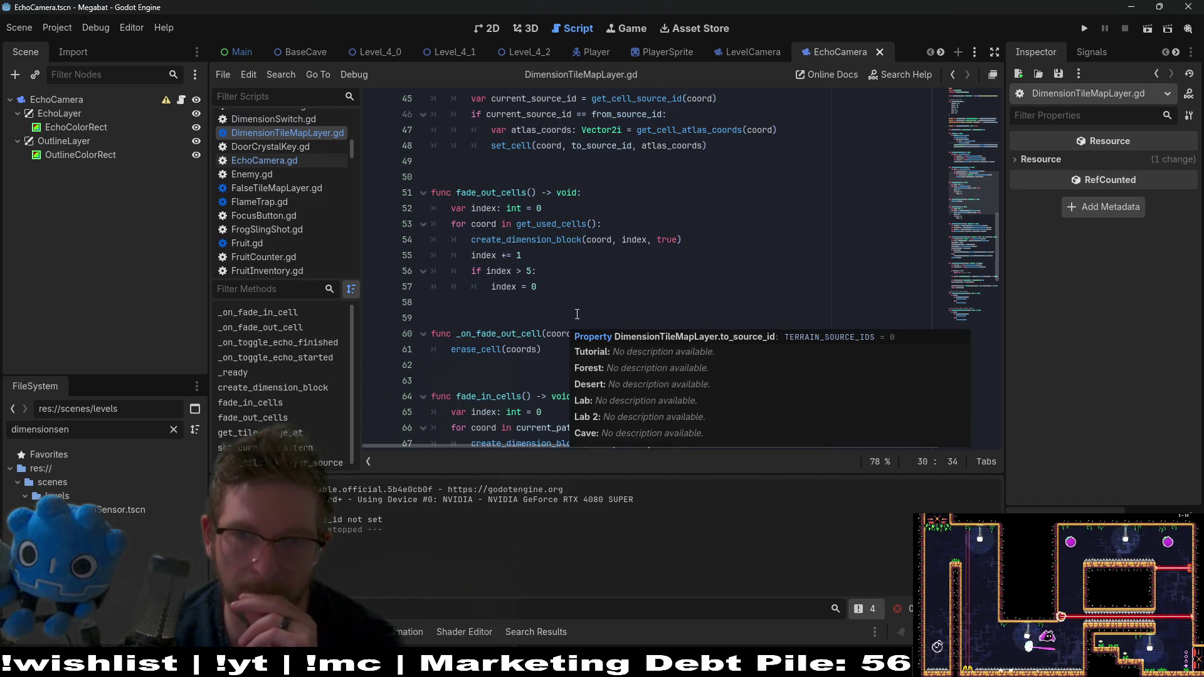
pyautogui.scroll(-1, 577, 314)
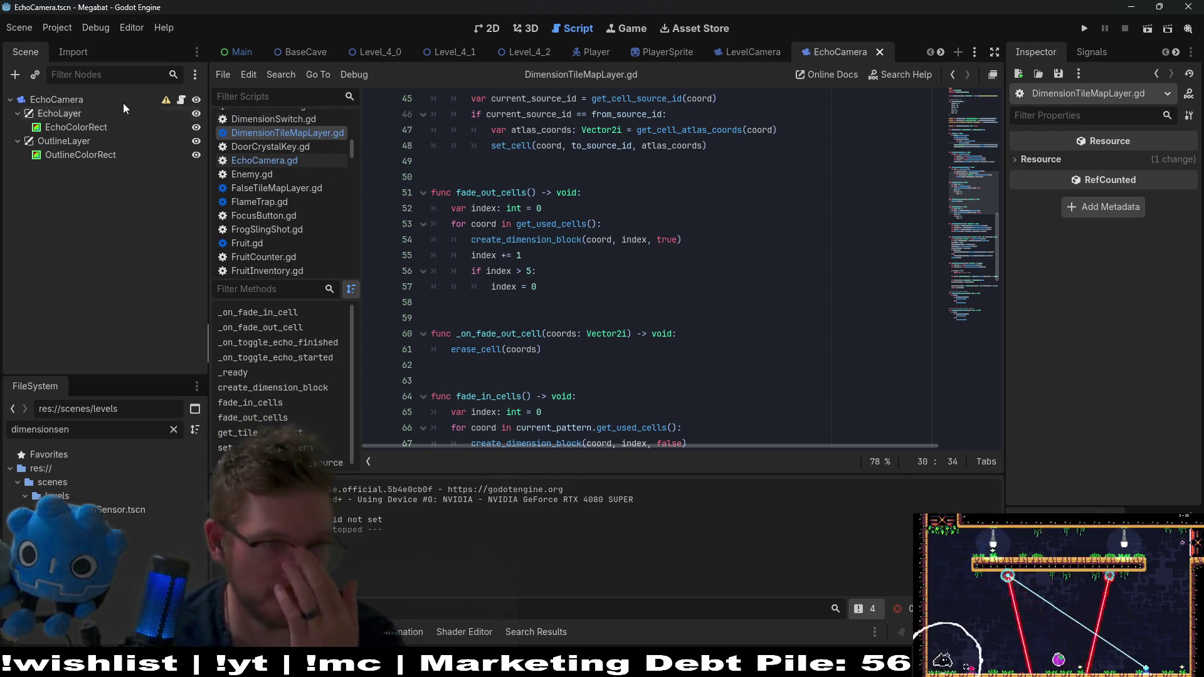
pyautogui.scroll(-6, 634, 229)
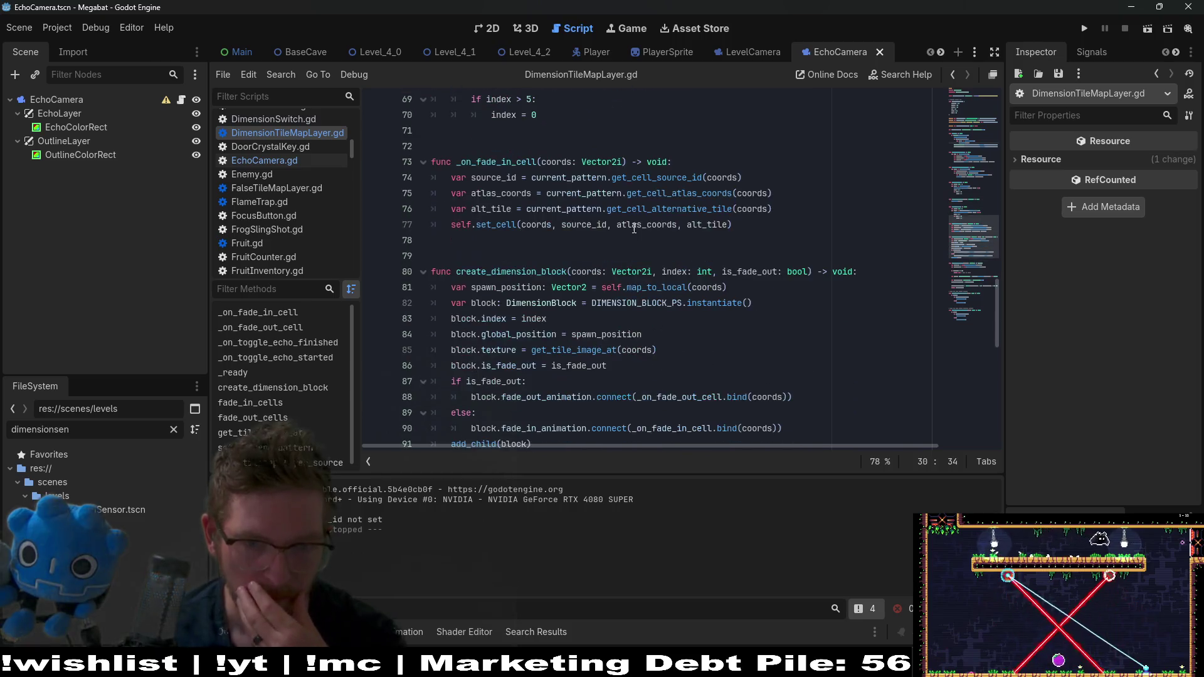
pyautogui.scroll(-5, 634, 228)
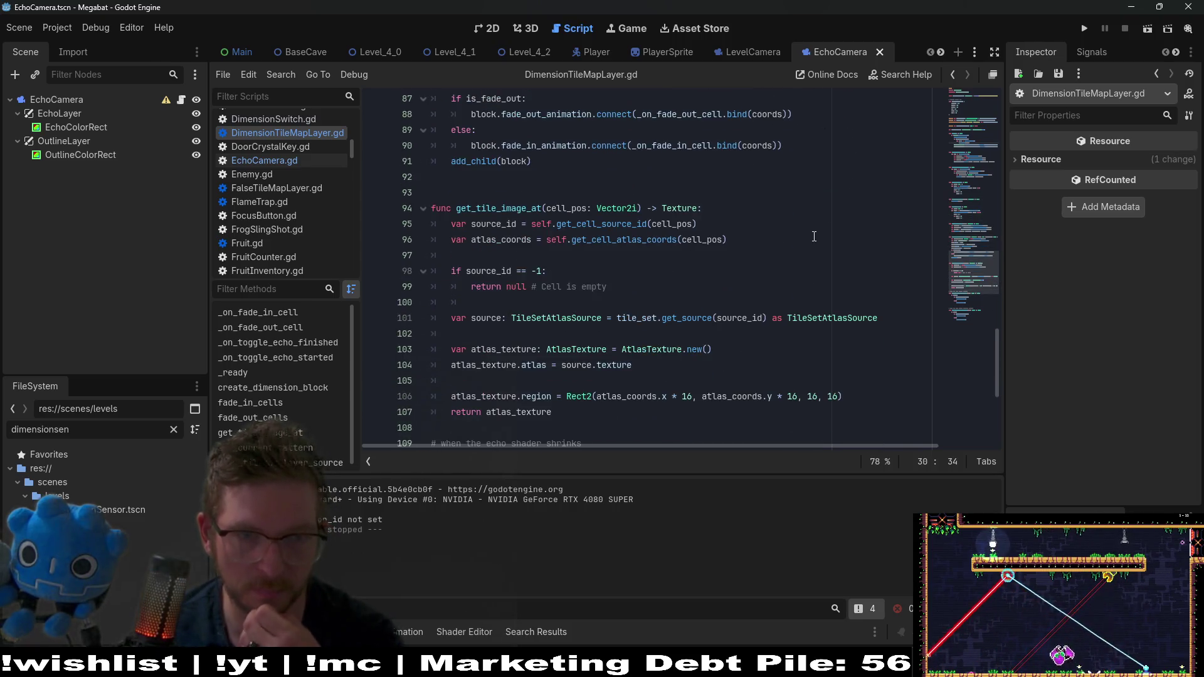
pyautogui.scroll(-5, 814, 237)
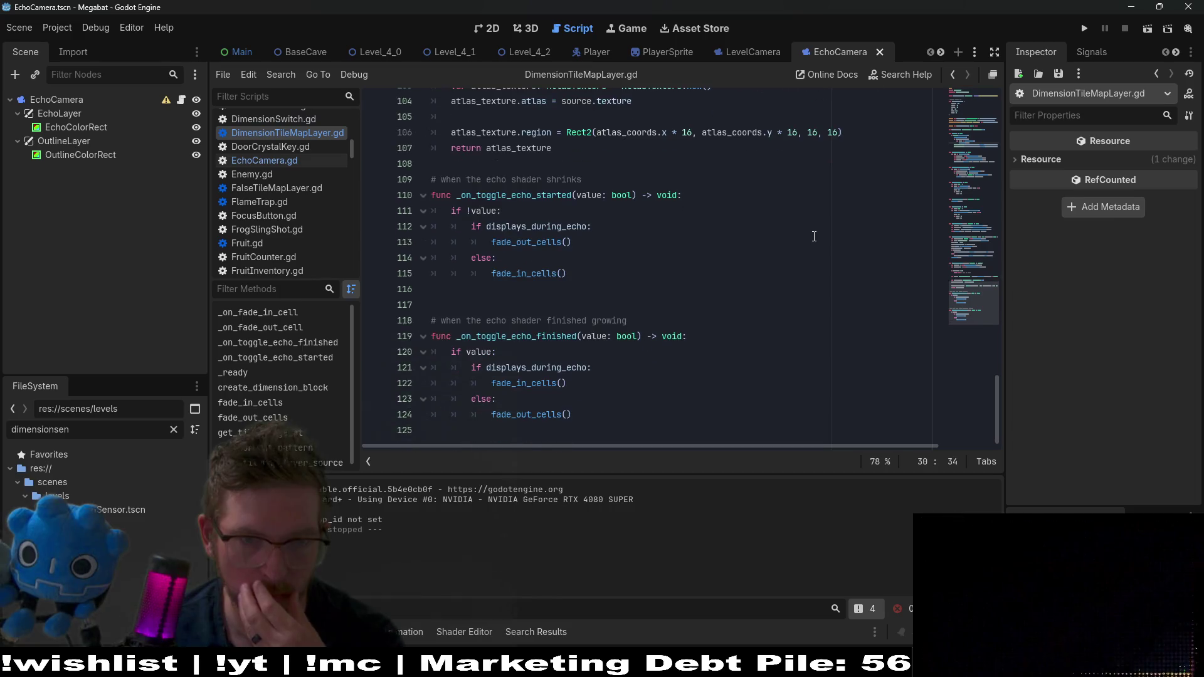
pyautogui.doubleClick(508, 195)
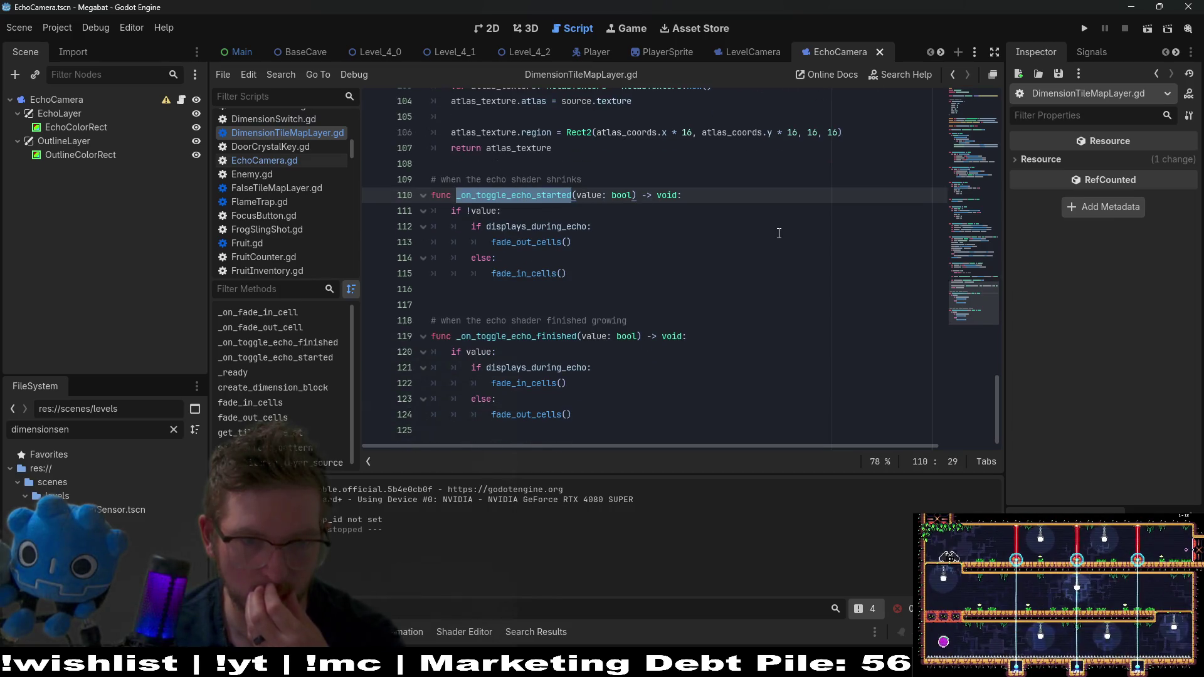
pyautogui.scroll(2, 779, 234)
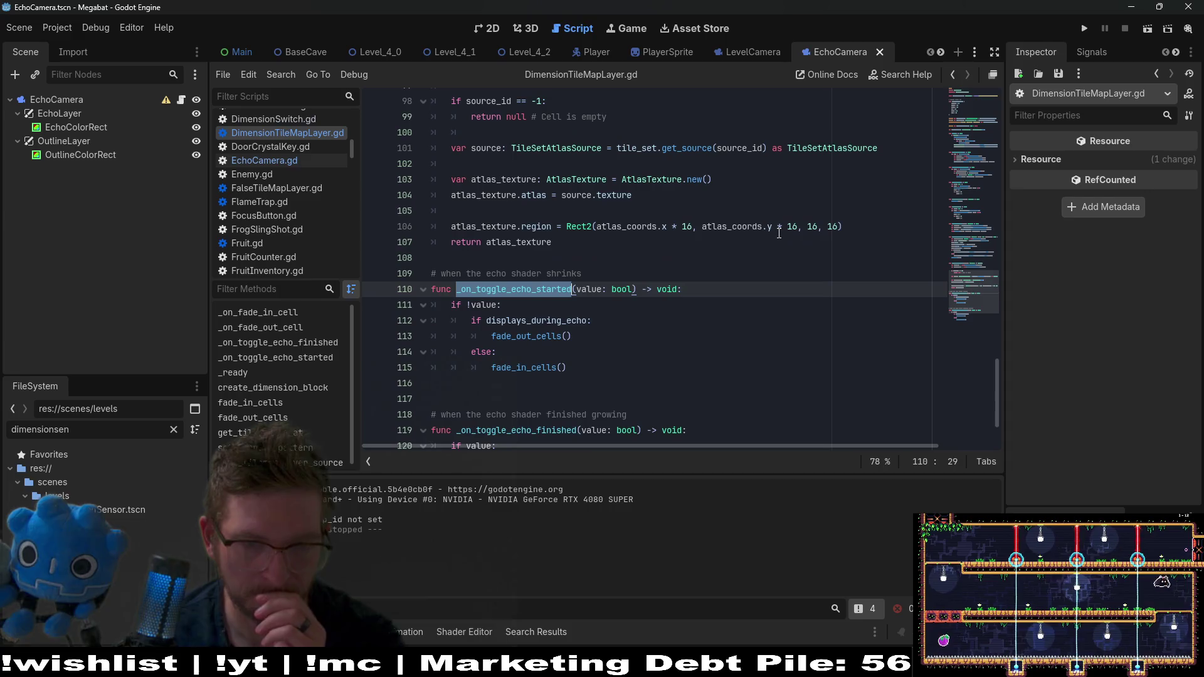
pyautogui.scroll(4, 779, 233)
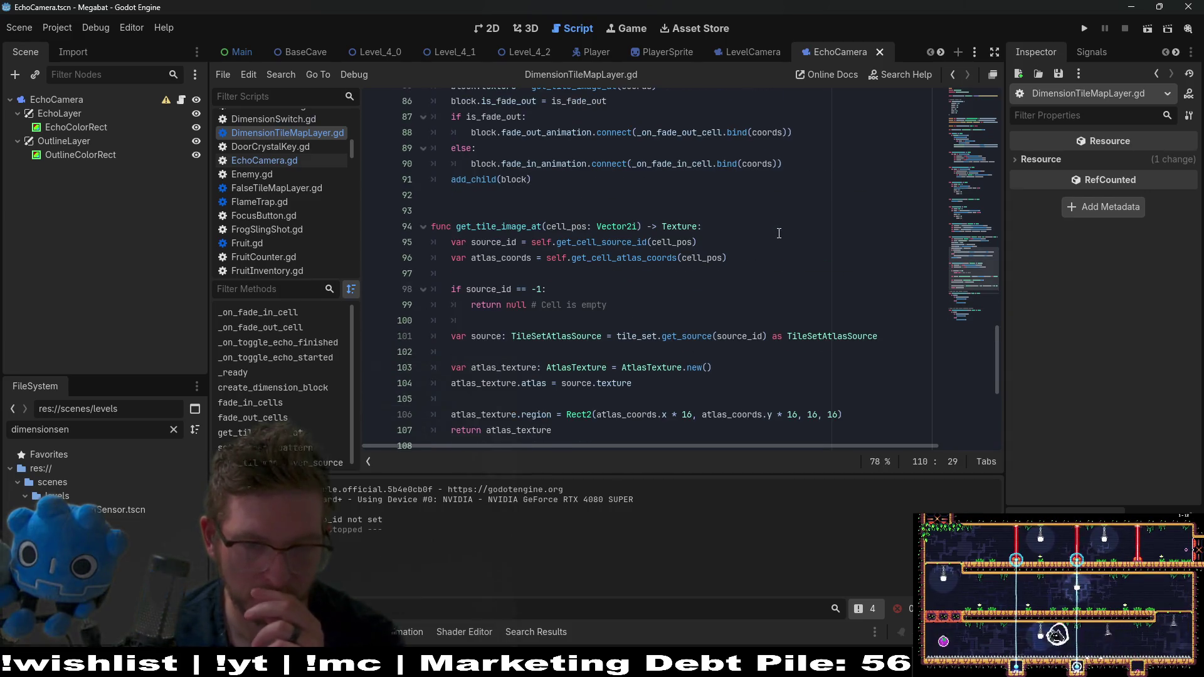
pyautogui.scroll(-6, 779, 233)
pyautogui.scroll(6, 779, 233)
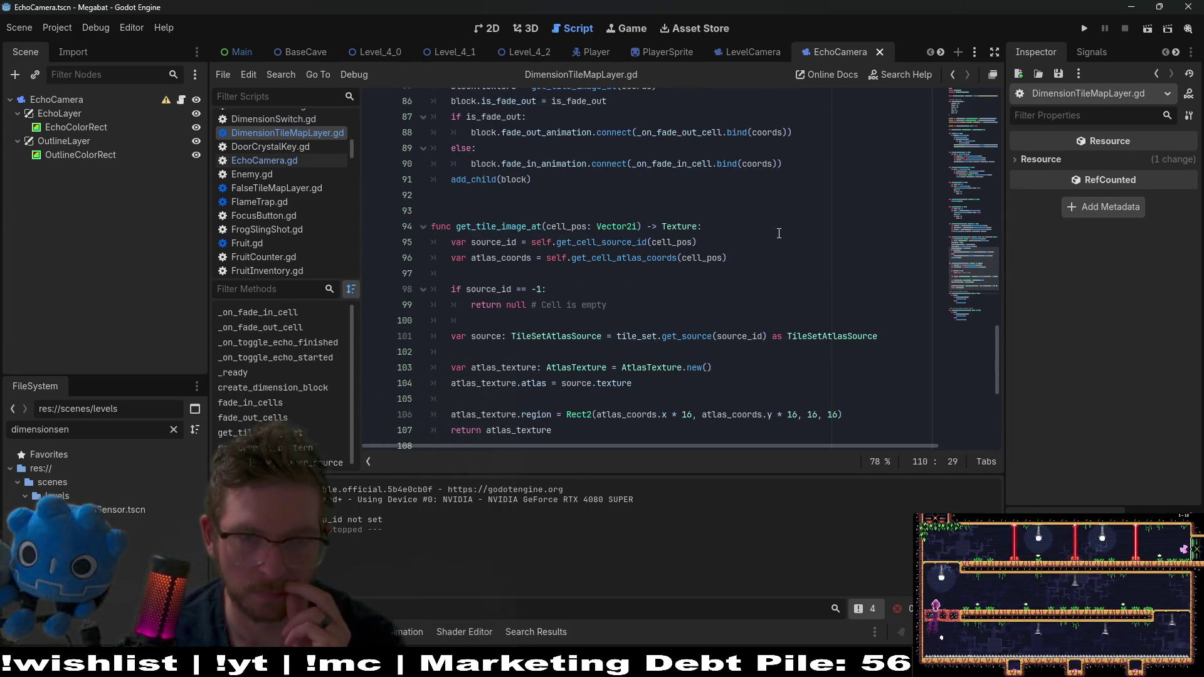
pyautogui.scroll(5, 779, 233)
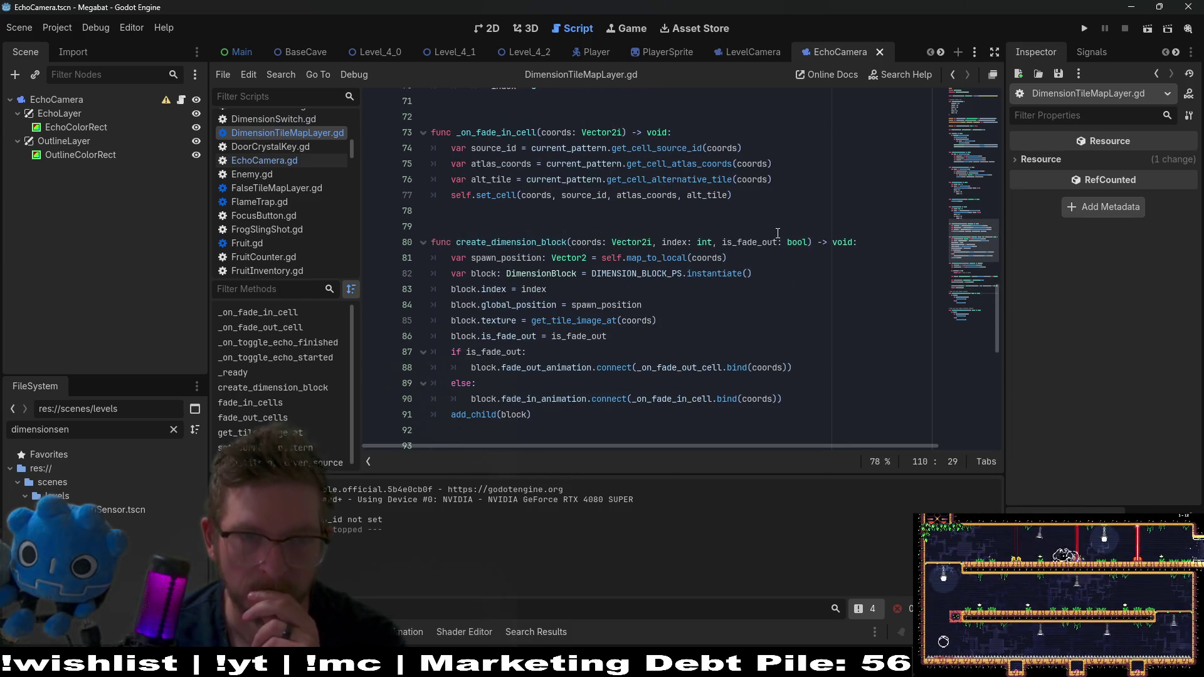
pyautogui.scroll(2, 778, 233)
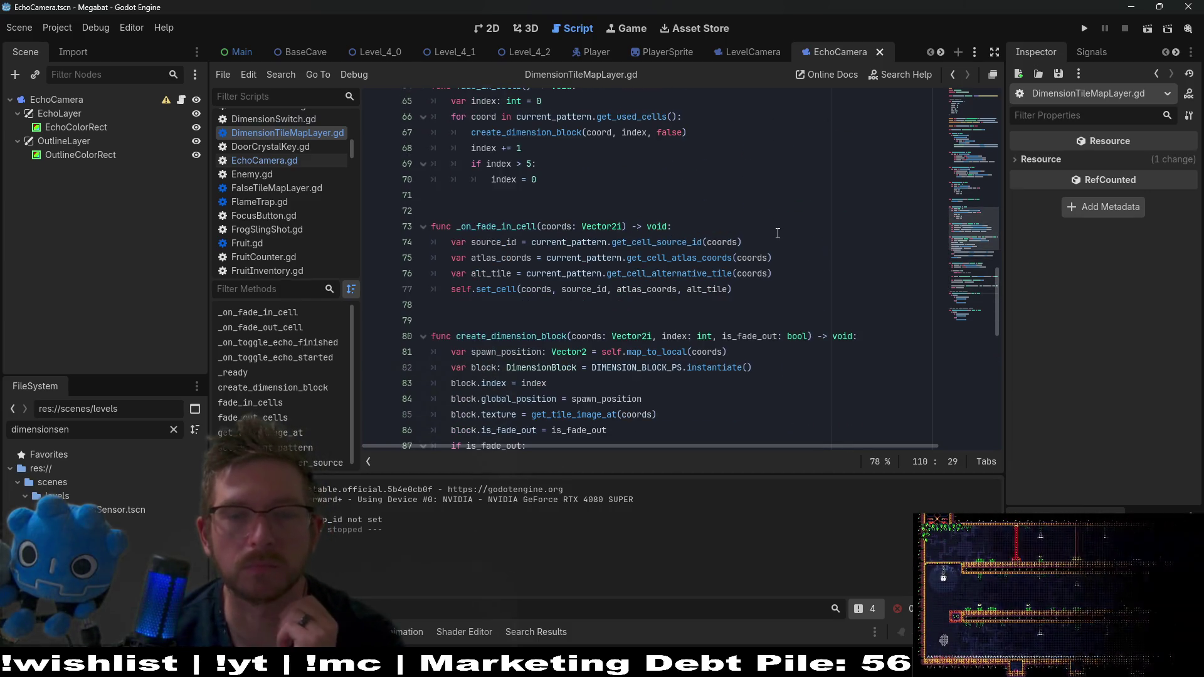
pyautogui.scroll(7, 778, 234)
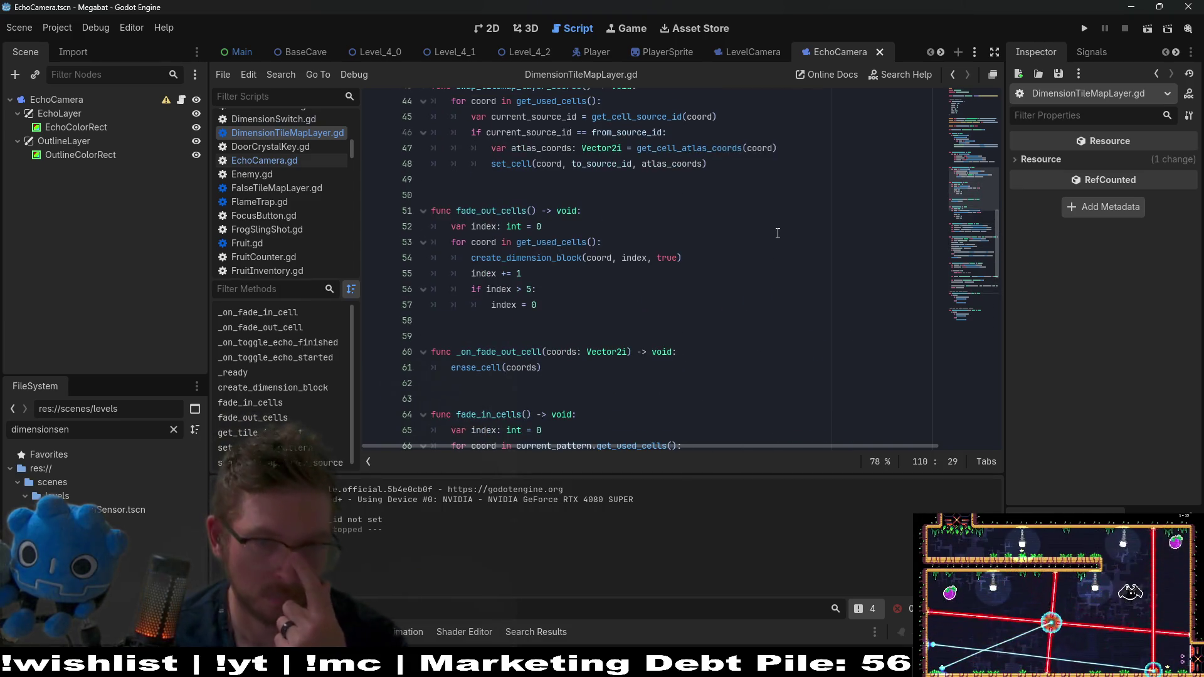
pyautogui.scroll(7, 778, 234)
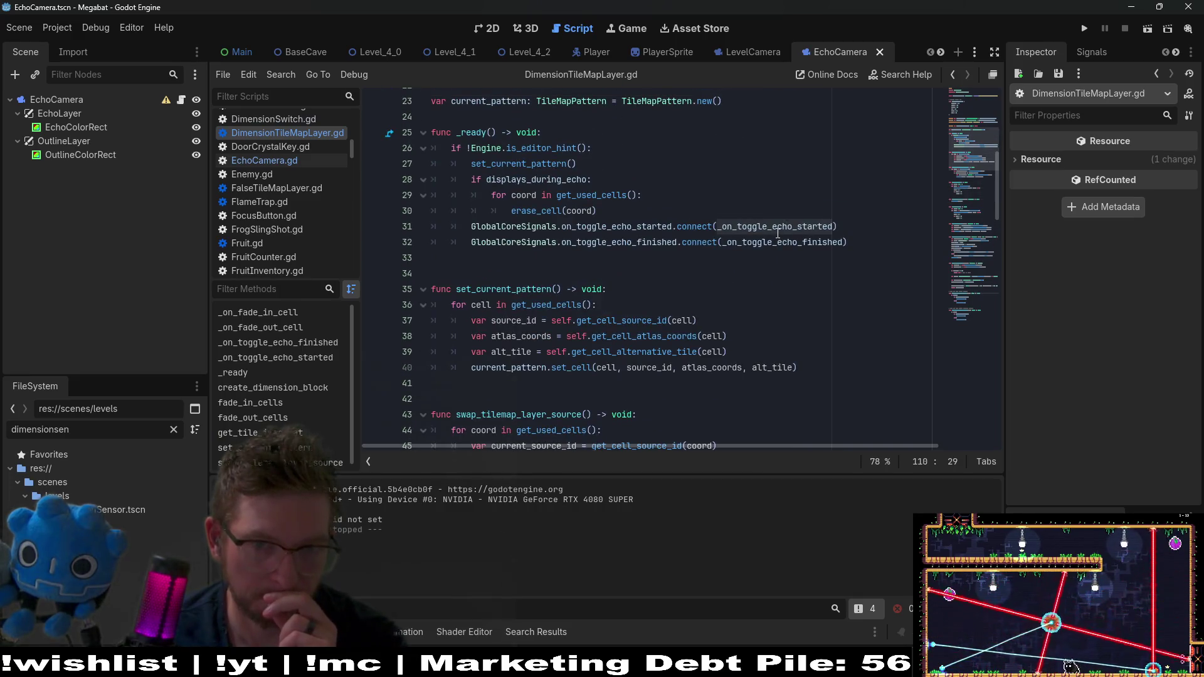
pyautogui.click(712, 255)
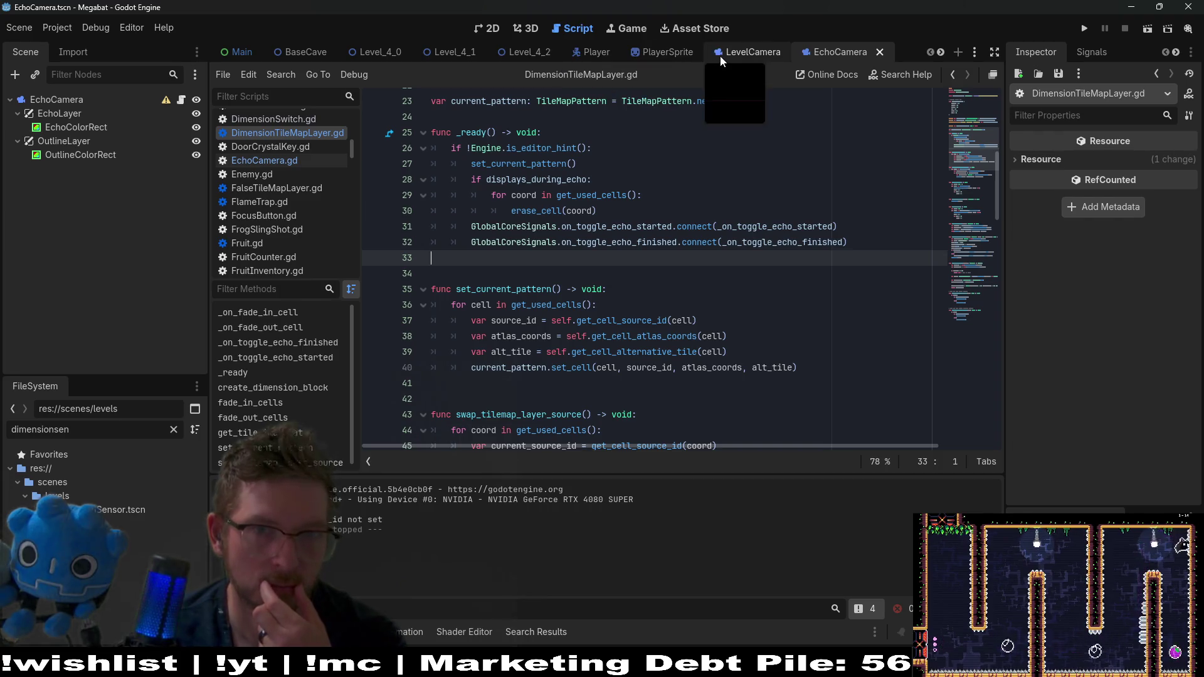
pyautogui.scroll(-5, 719, 56)
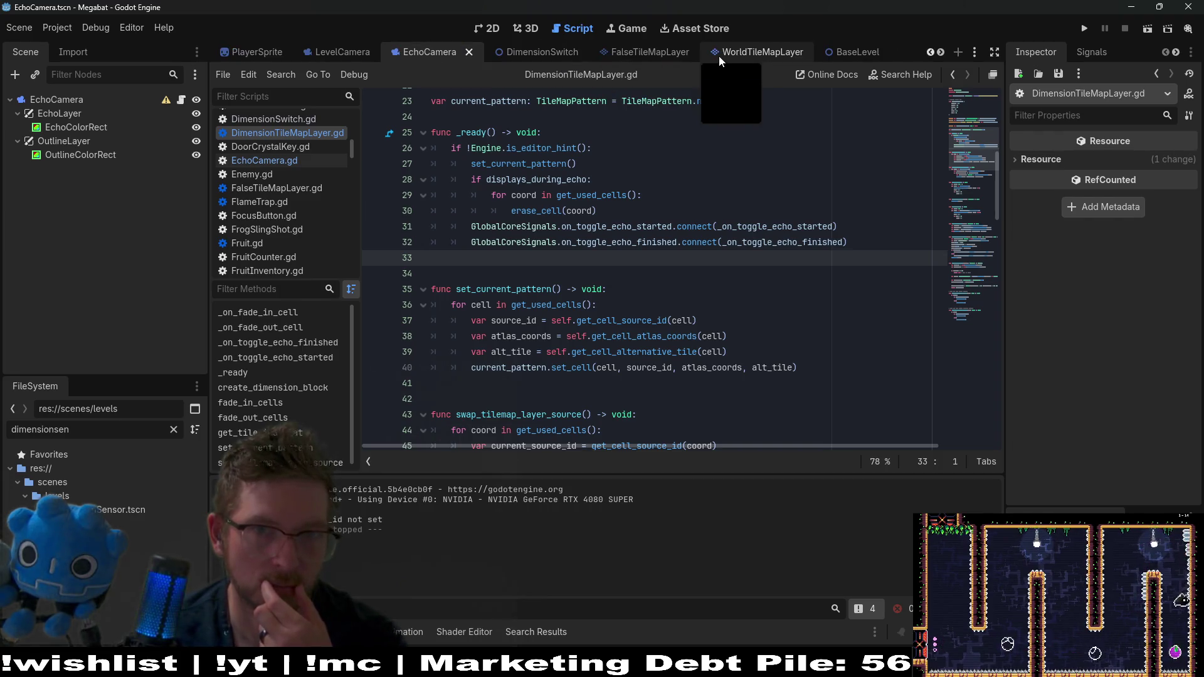
# Step: Open EchoCamera.gd and inspect set_is_active, where on_toggle_echo_started is emitted on line 61
pyautogui.click(182, 99)
pyautogui.click(744, 240)
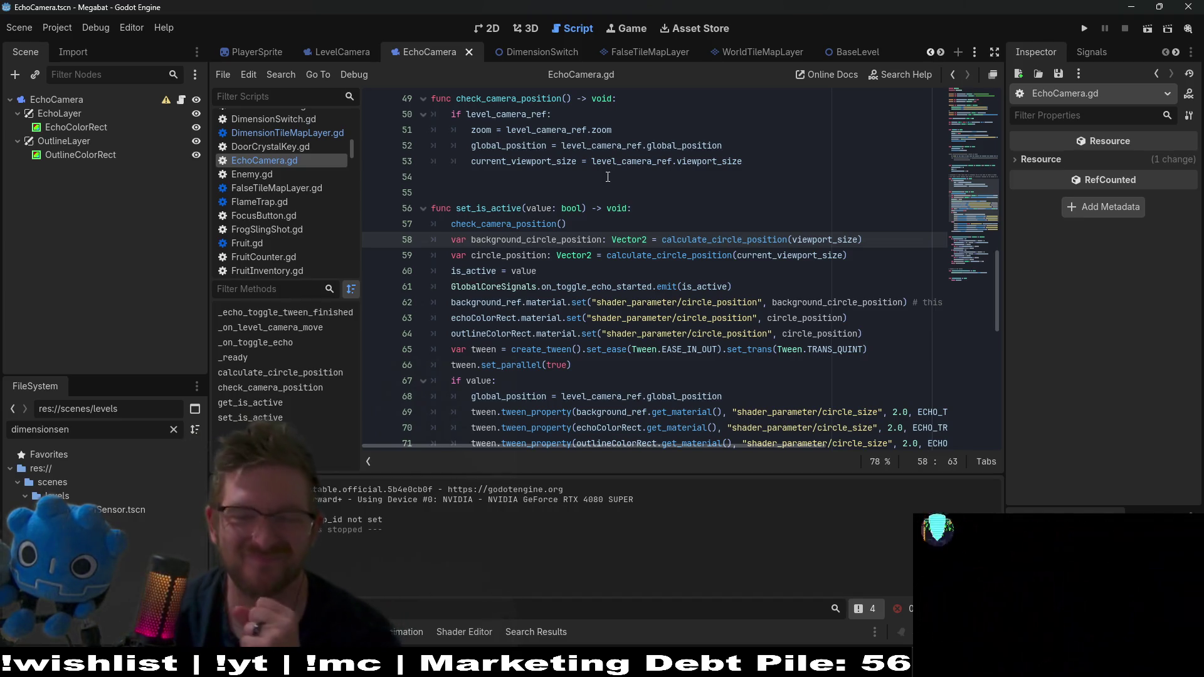
pyautogui.click(751, 277)
pyautogui.click(752, 283)
pyautogui.doubleClick(589, 286)
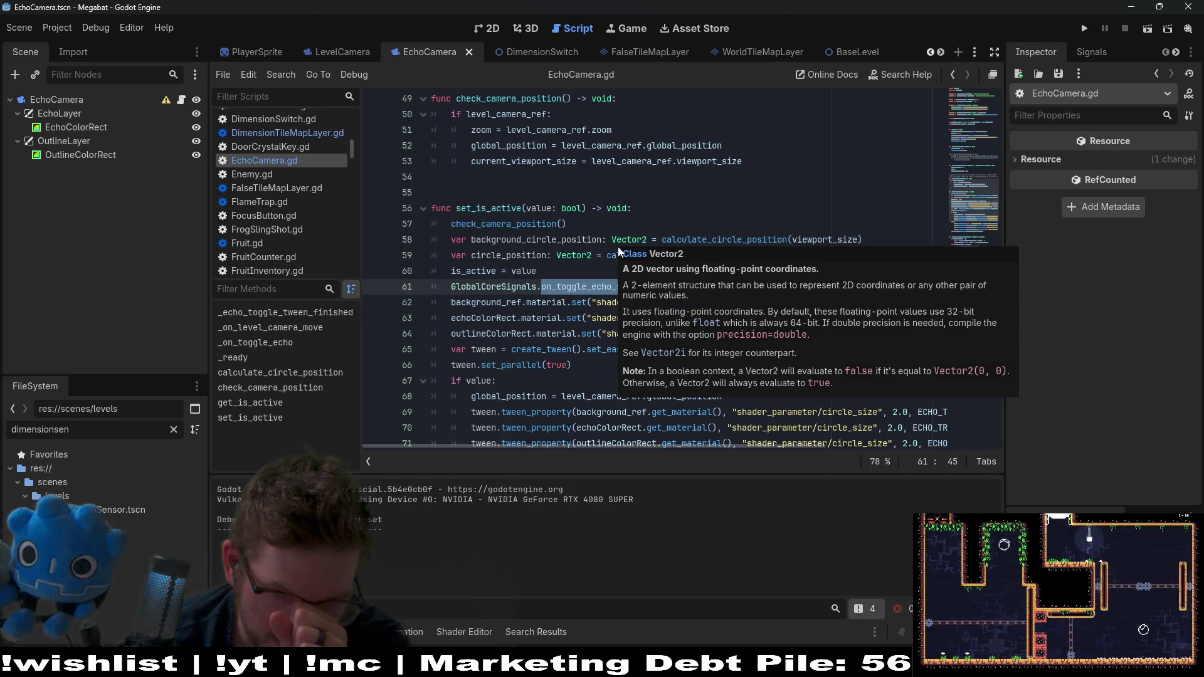
pyautogui.click(543, 255)
pyautogui.scroll(-2, 544, 262)
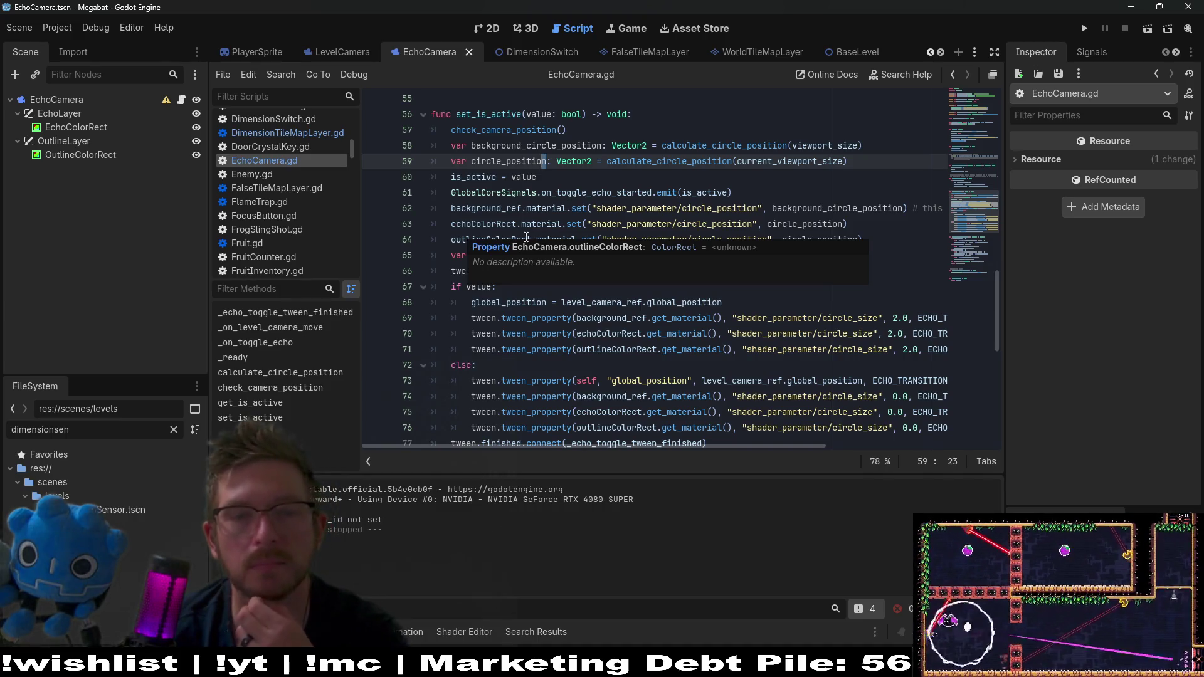
pyautogui.scroll(2, 590, 200)
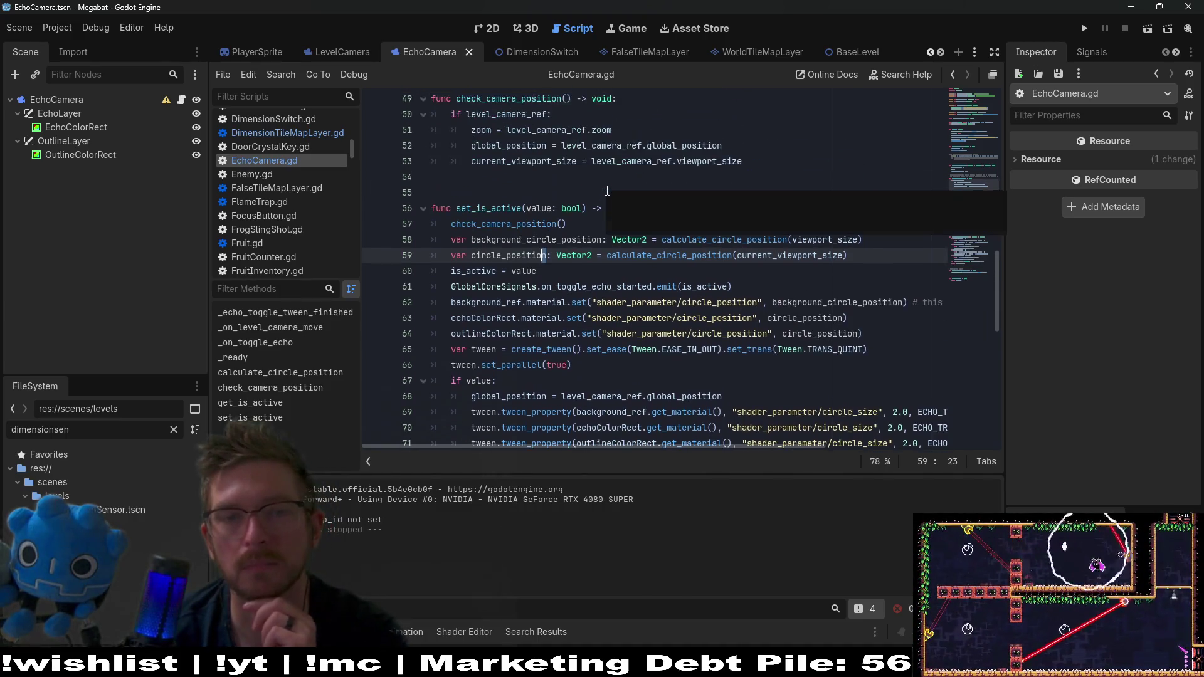
pyautogui.scroll(3, 592, 196)
pyautogui.scroll(-5, 564, 199)
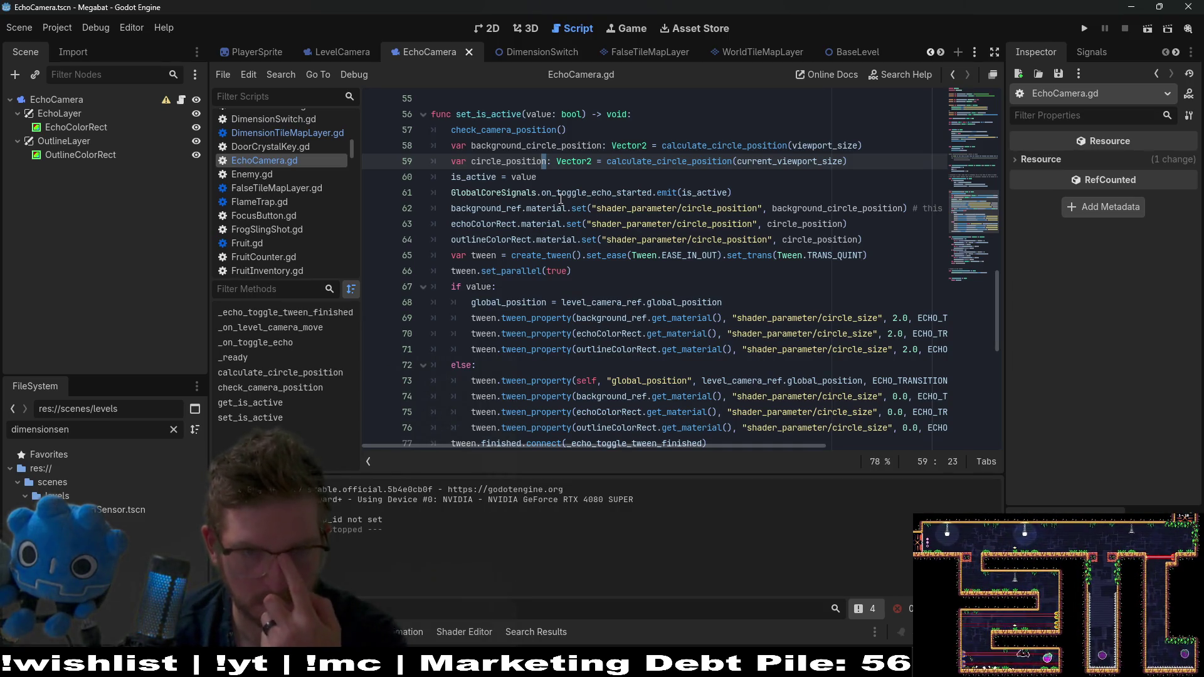
pyautogui.doubleClick(491, 114)
pyautogui.scroll(-5, 693, 178)
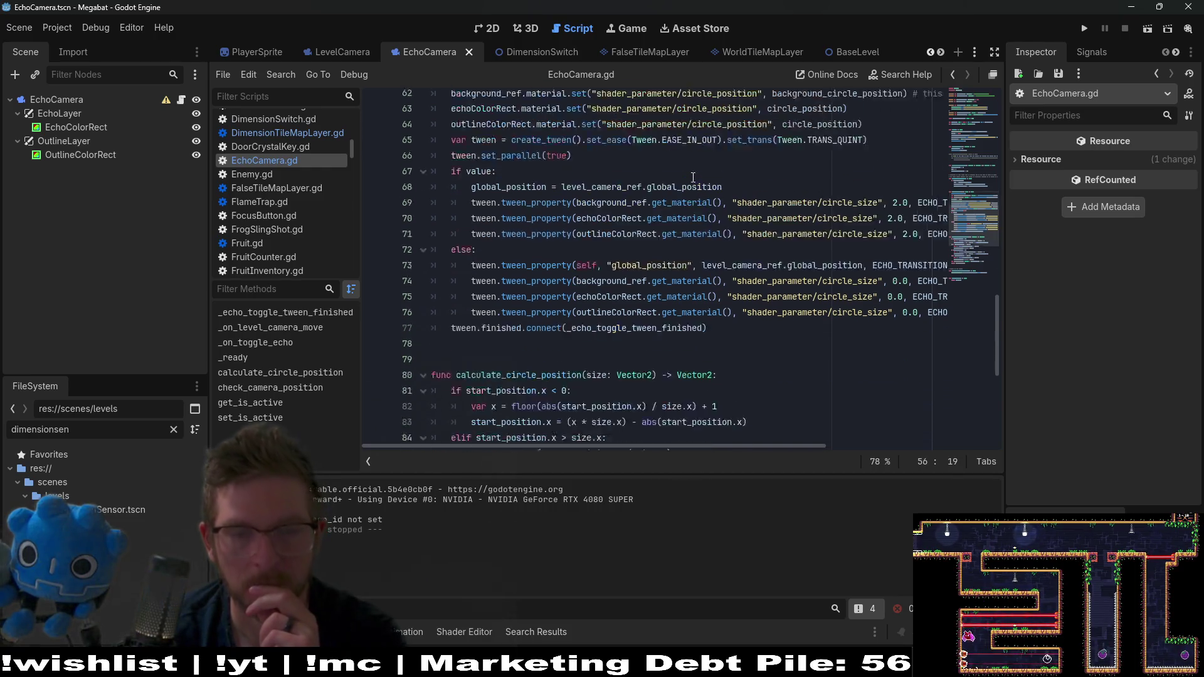
pyautogui.scroll(-5, 693, 178)
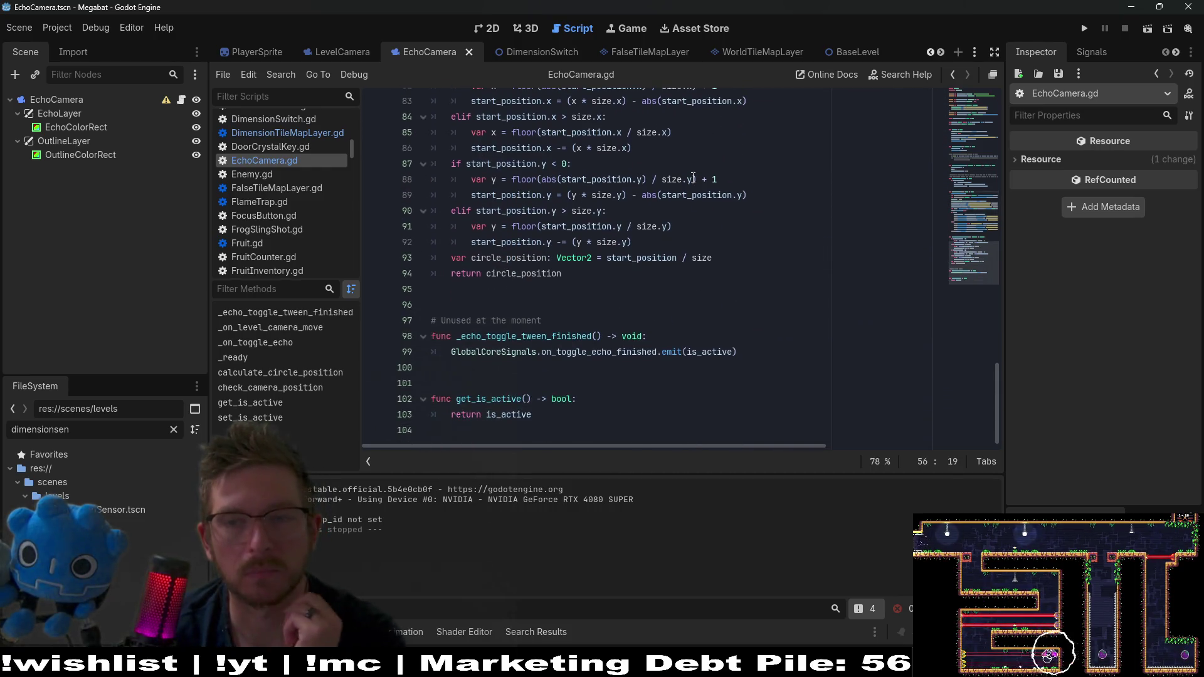
pyautogui.scroll(5, 693, 178)
pyautogui.scroll(2, 693, 178)
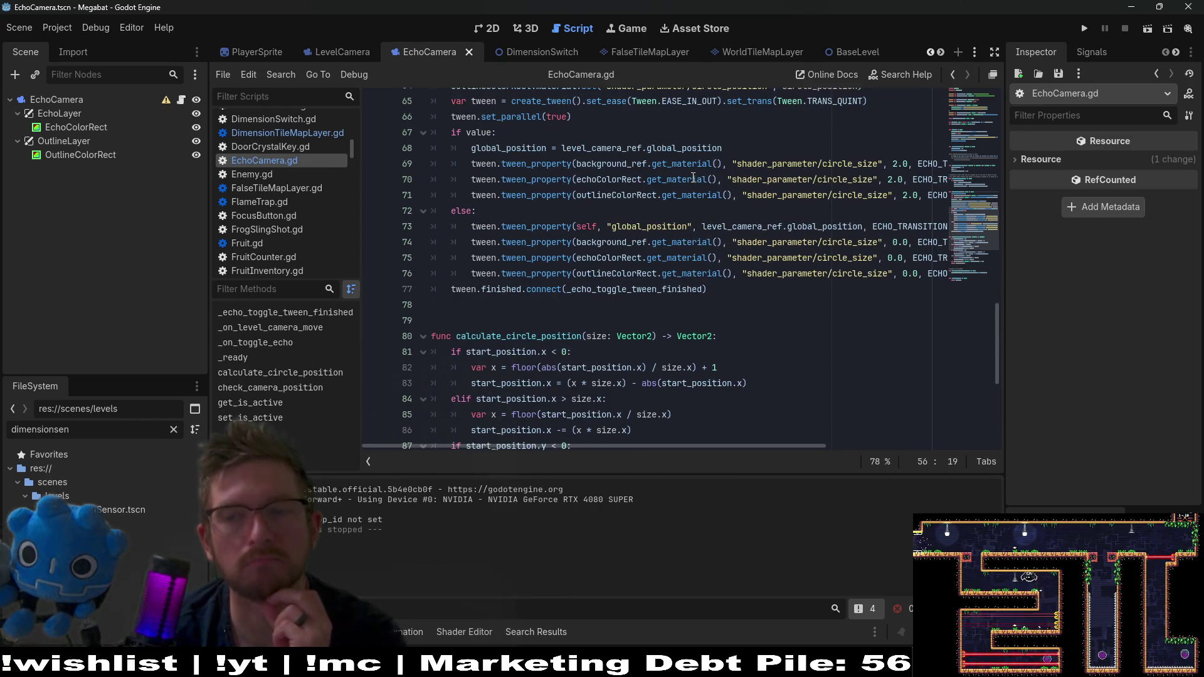
pyautogui.scroll(3, 693, 178)
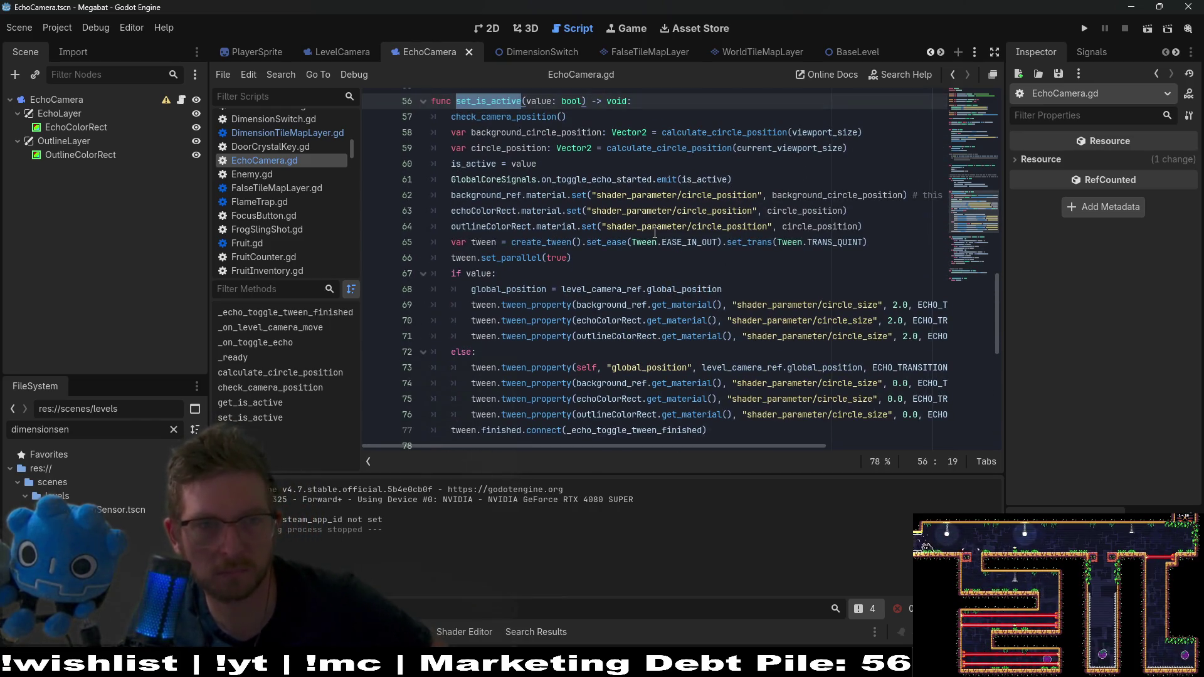
pyautogui.moveTo(638, 238)
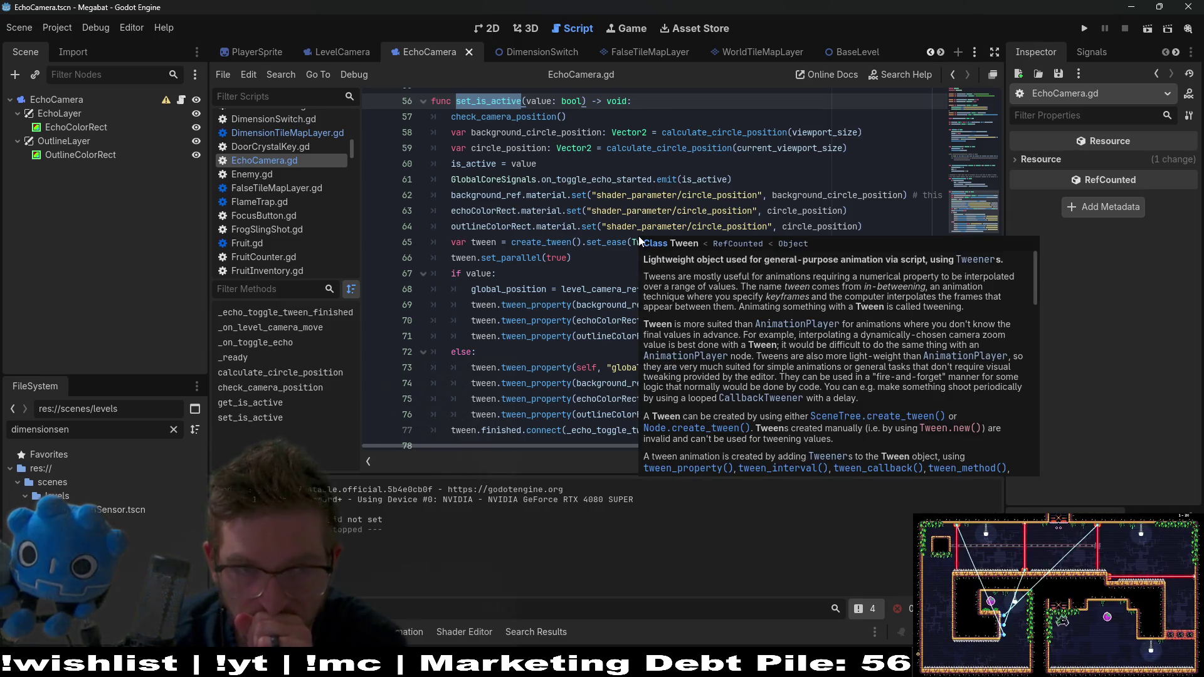